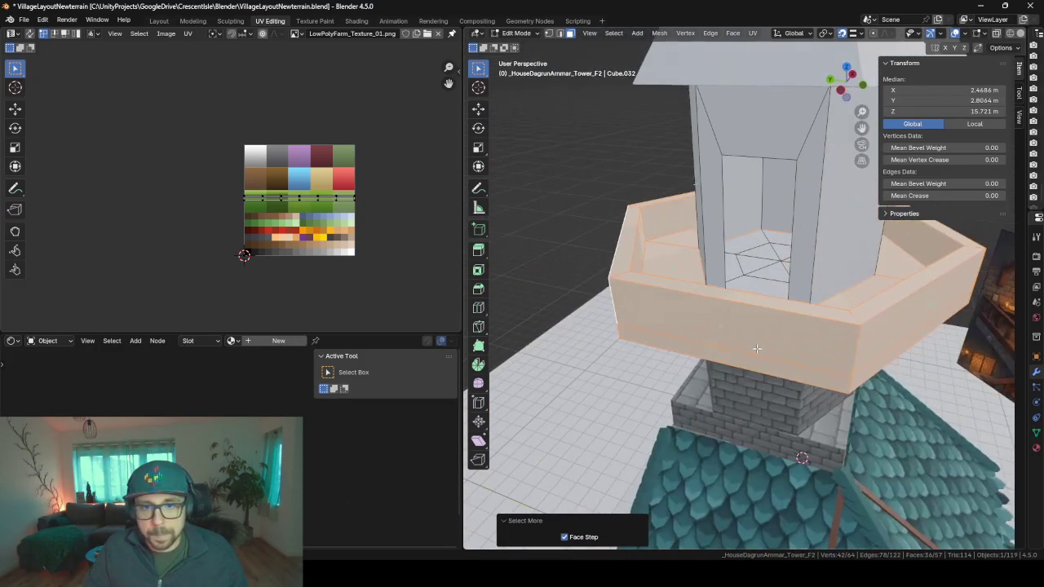
Step: Separate the selected ledge faces into their own object and return to Object Mode
key(p)
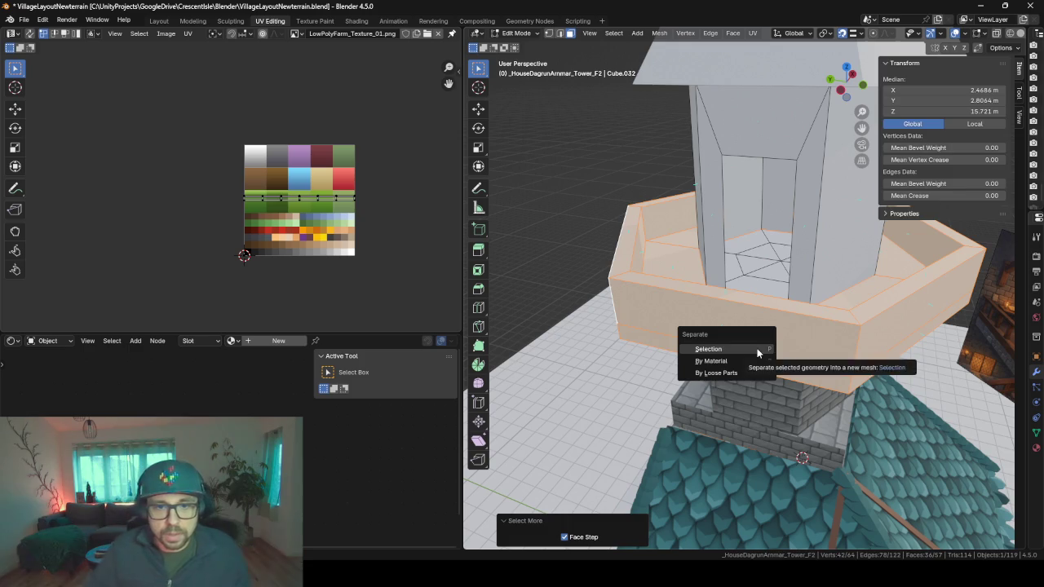
click(757, 348)
key(Tab)
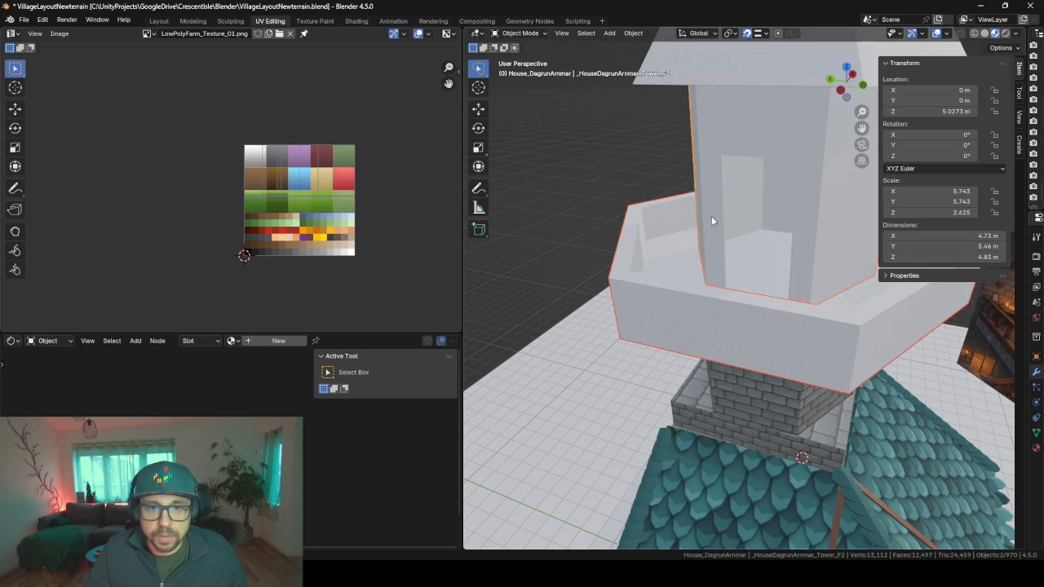
mouse_move(711, 216)
middle_down()
mouse_move(743, 255)
mouse_move(730, 241)
mouse_move(688, 236)
mouse_move(809, 230)
mouse_move(724, 245)
middle_up()
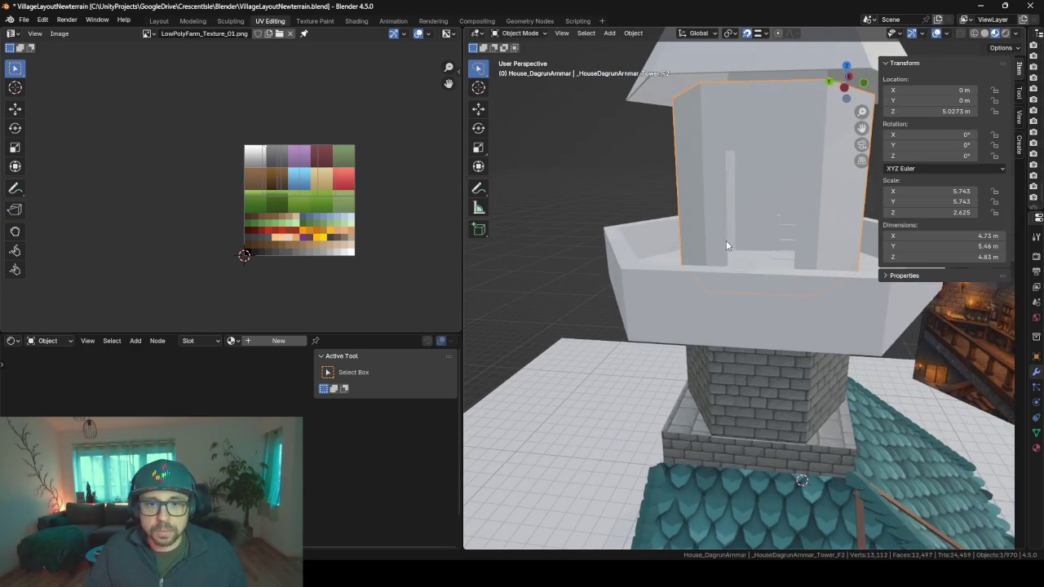
Step: Smart UV Project all faces of the upper tower mesh
key(Tab)
key(a)
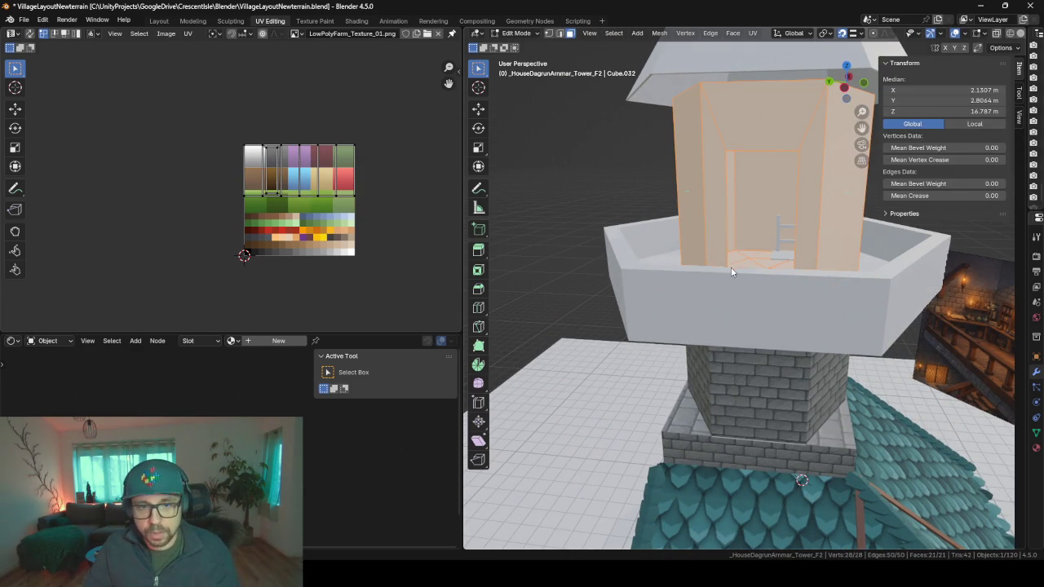
key(u)
click(730, 271)
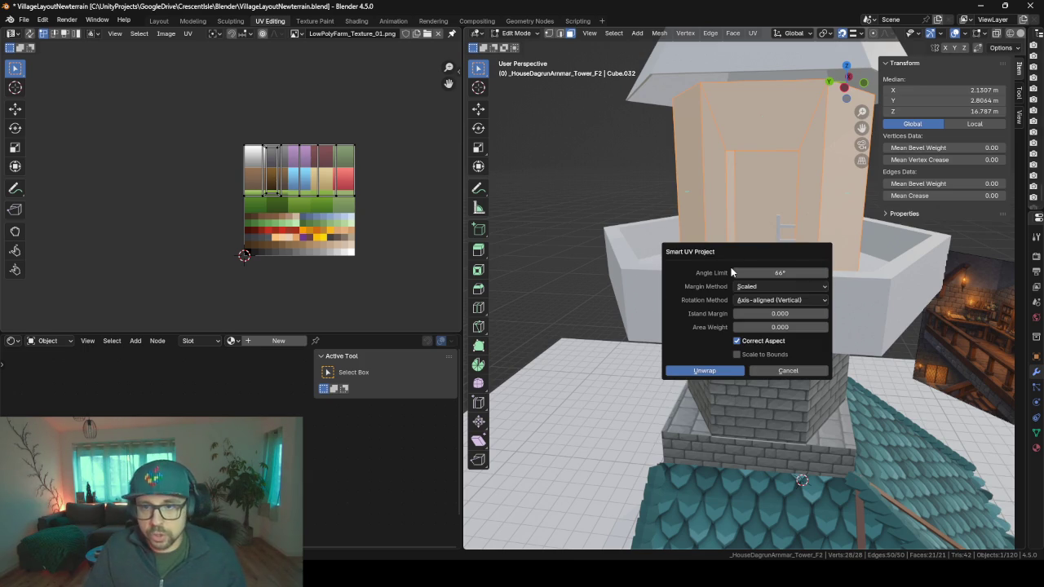
key(Return)
Step: Assign the BrickWall material to the upper tower from the Material properties
drag(1027, 309, 877, 309)
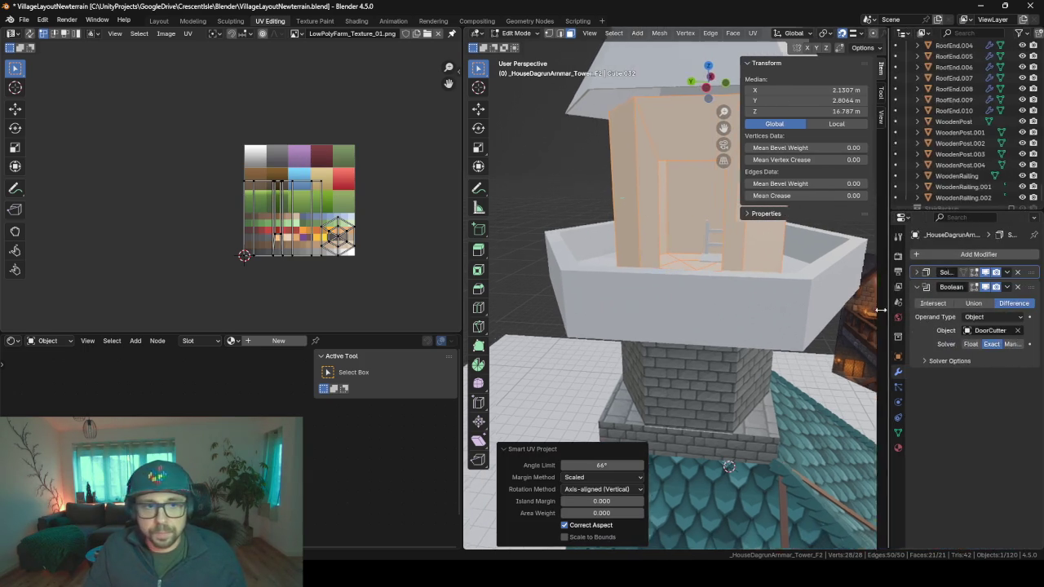
drag(459, 256, 272, 256)
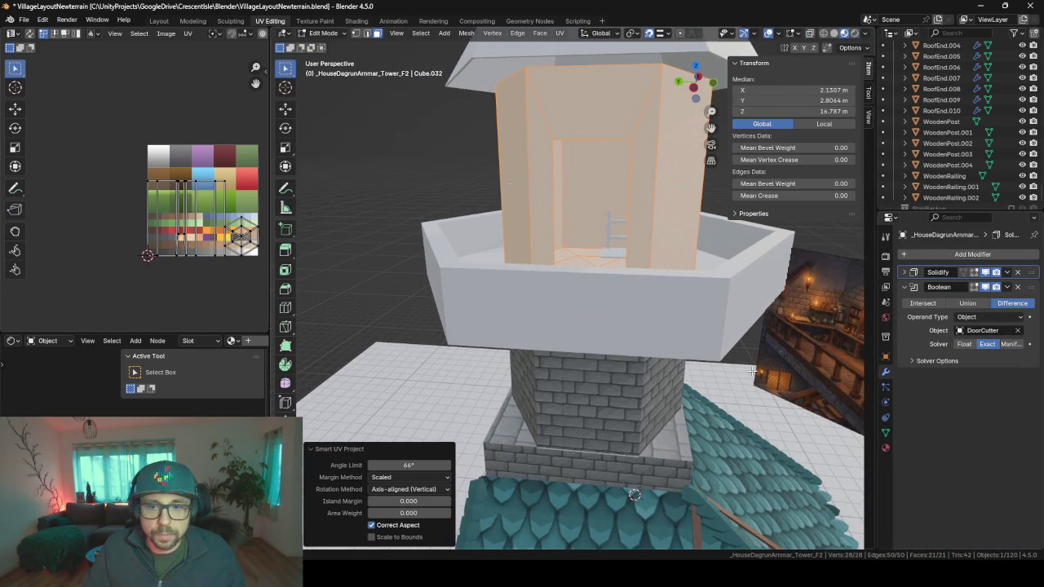
click(885, 448)
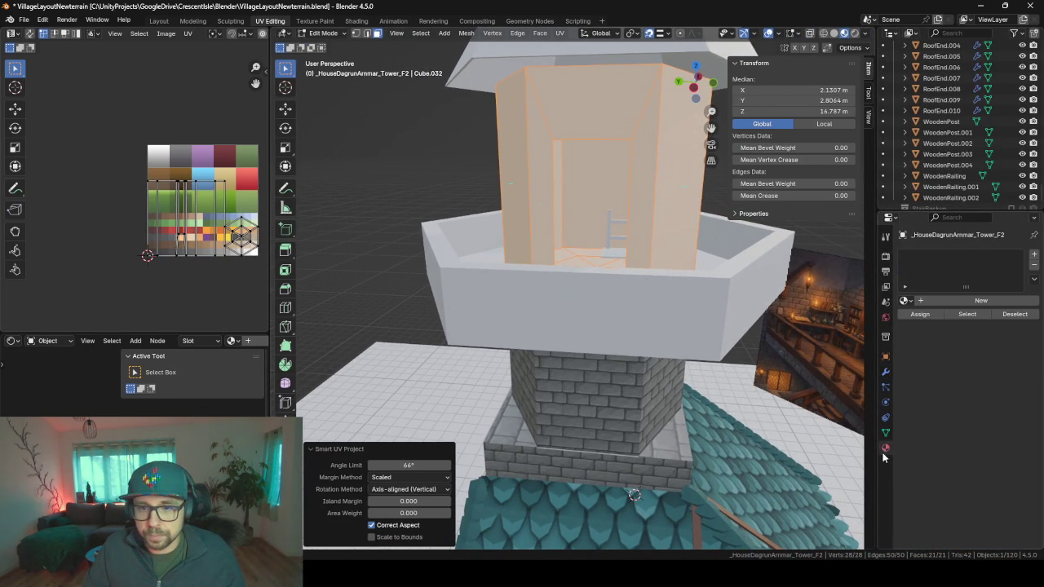
click(904, 300)
text(bric)
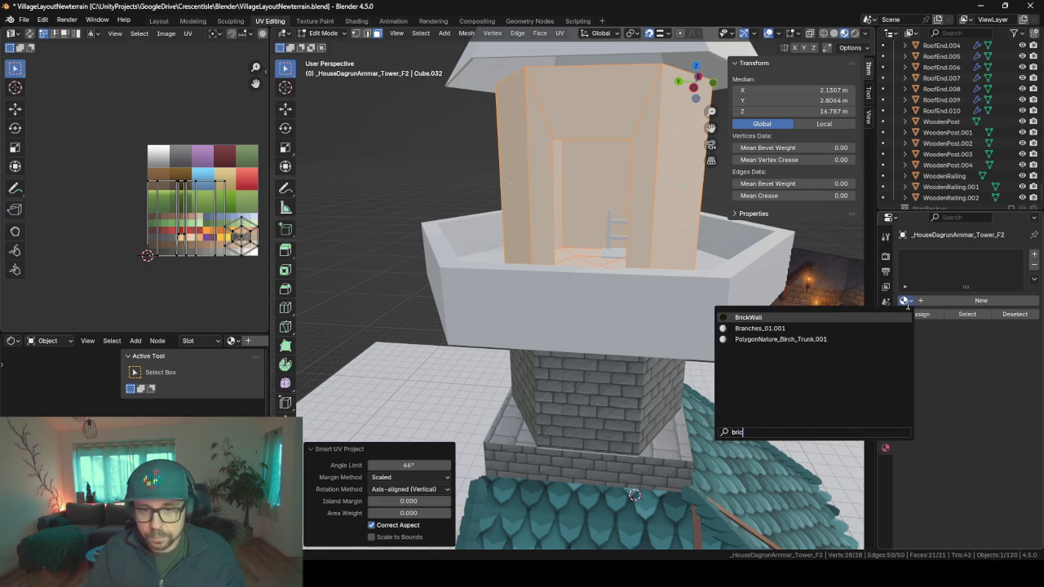
text(k)
key(Return)
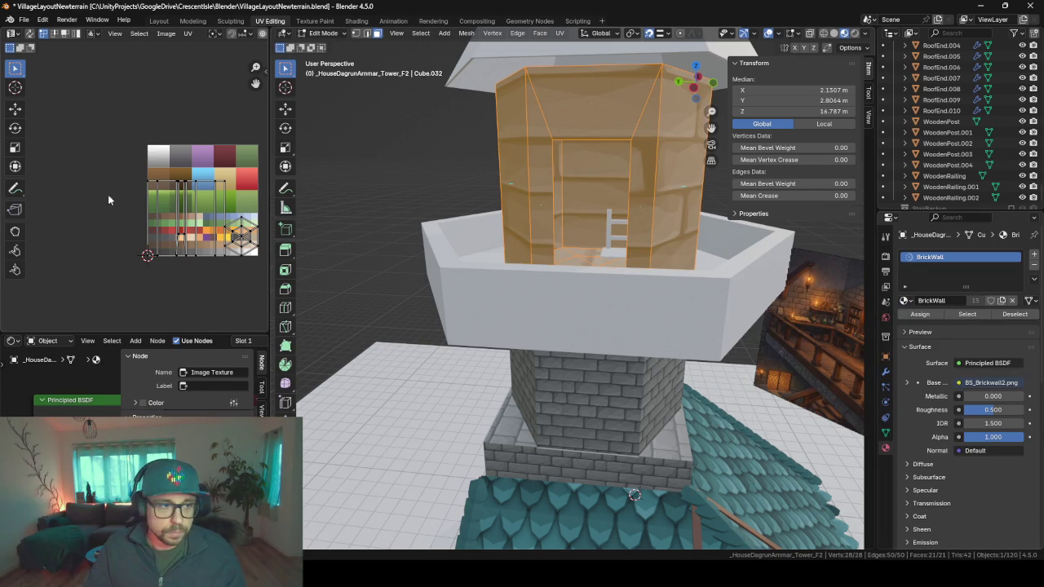
Step: Scale all tower UV islands up, then squeeze them along X for finer bricks
key(a)
key(s)
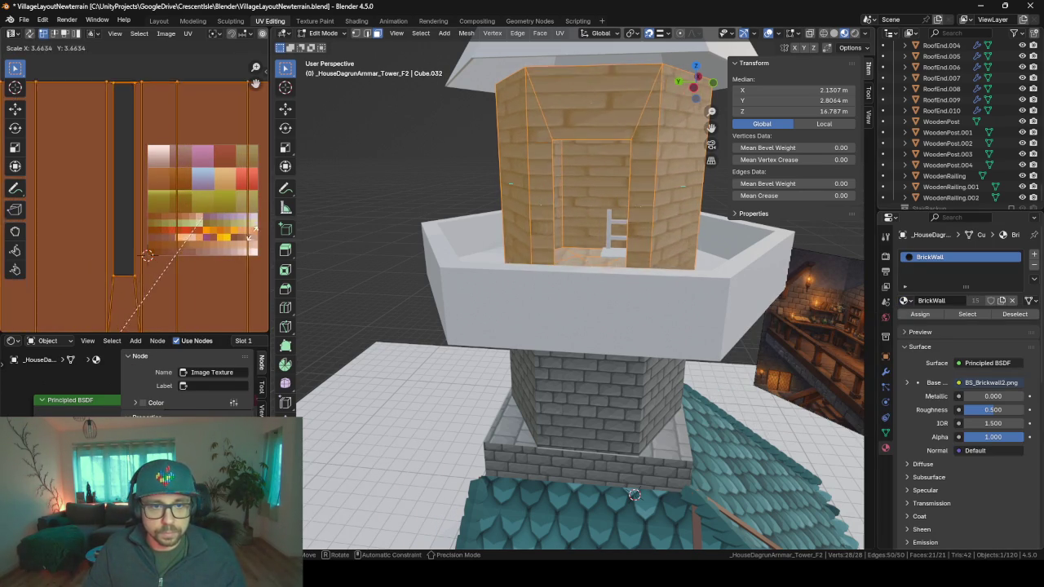
click(217, 307)
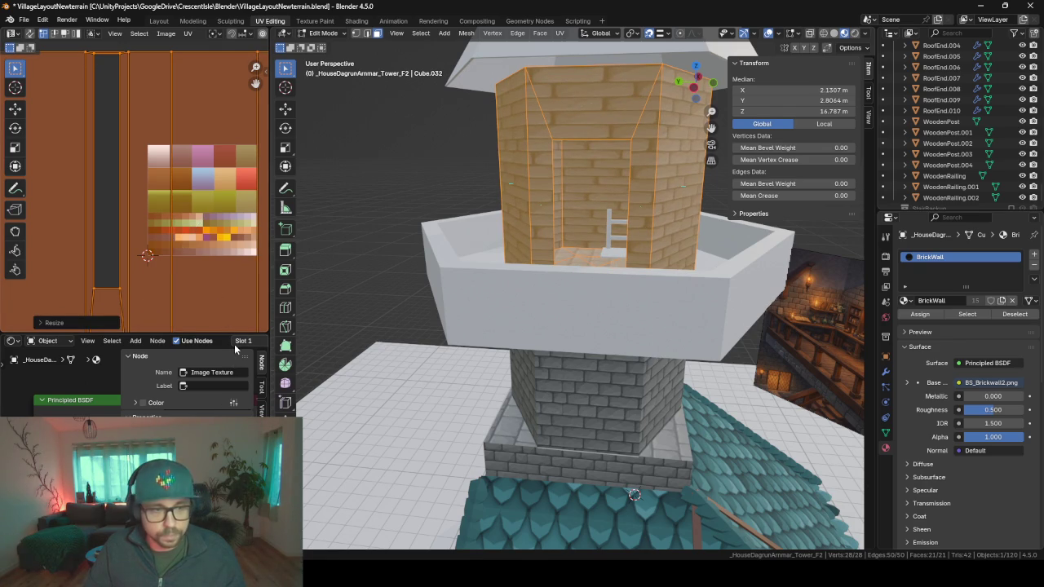
key(s)
key(x)
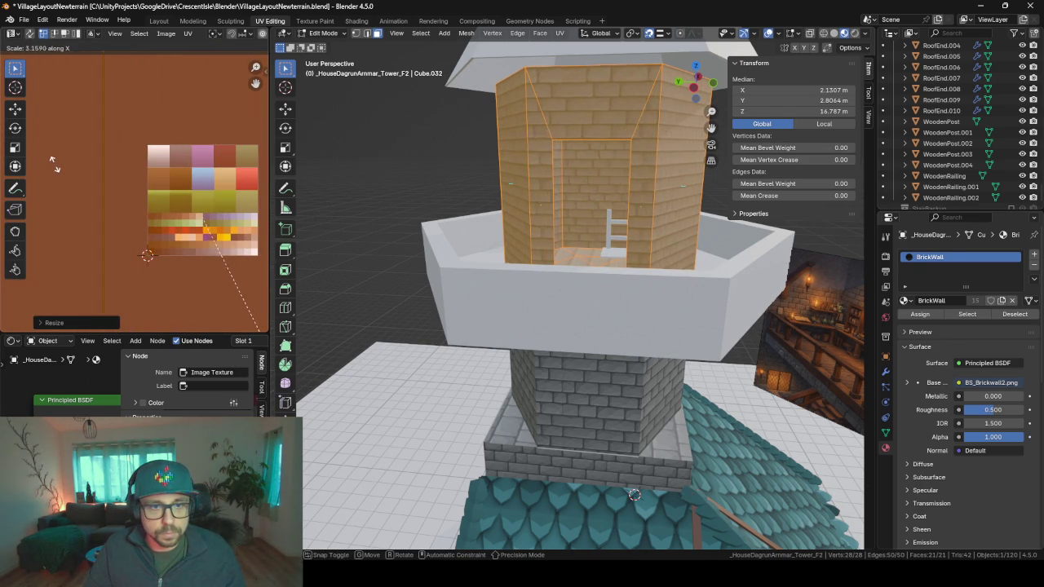
click(60, 176)
key(Tab)
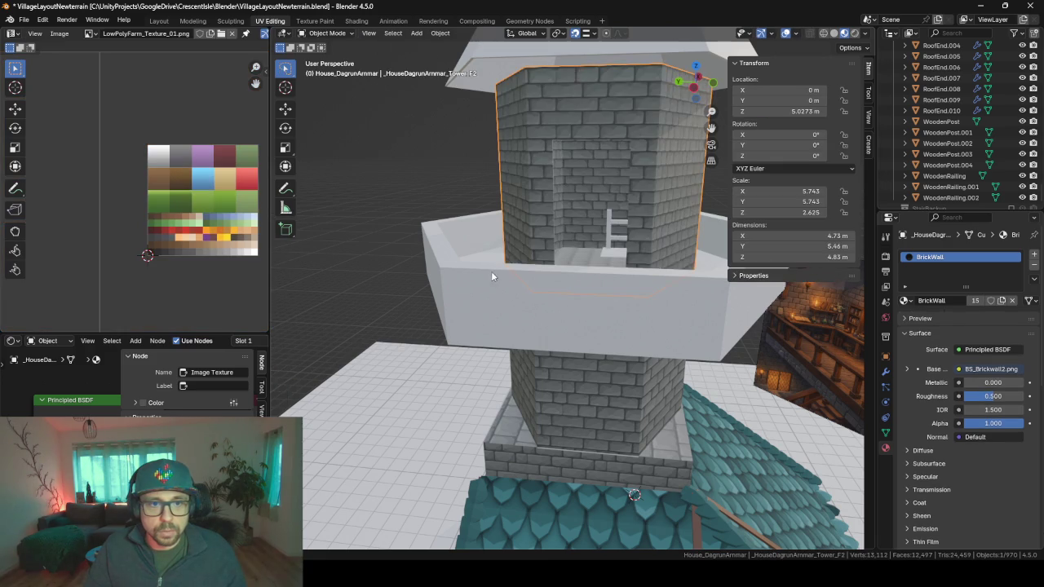
mouse_move(491, 271)
middle_down()
mouse_move(616, 292)
mouse_move(650, 259)
mouse_move(602, 312)
mouse_move(692, 338)
mouse_move(611, 305)
middle_up()
scroll(628, 245, down, 3)
scroll(602, 312, down, 3)
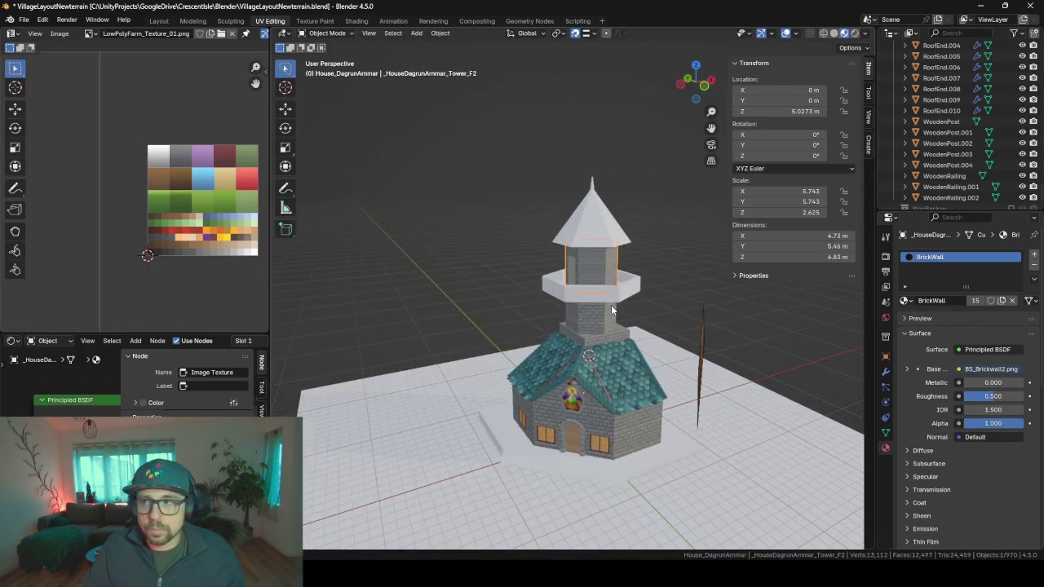
scroll(623, 293, up, 3)
scroll(623, 293, up, 2)
mouse_move(605, 360)
middle_down()
mouse_move(498, 300)
mouse_move(575, 340)
middle_up()
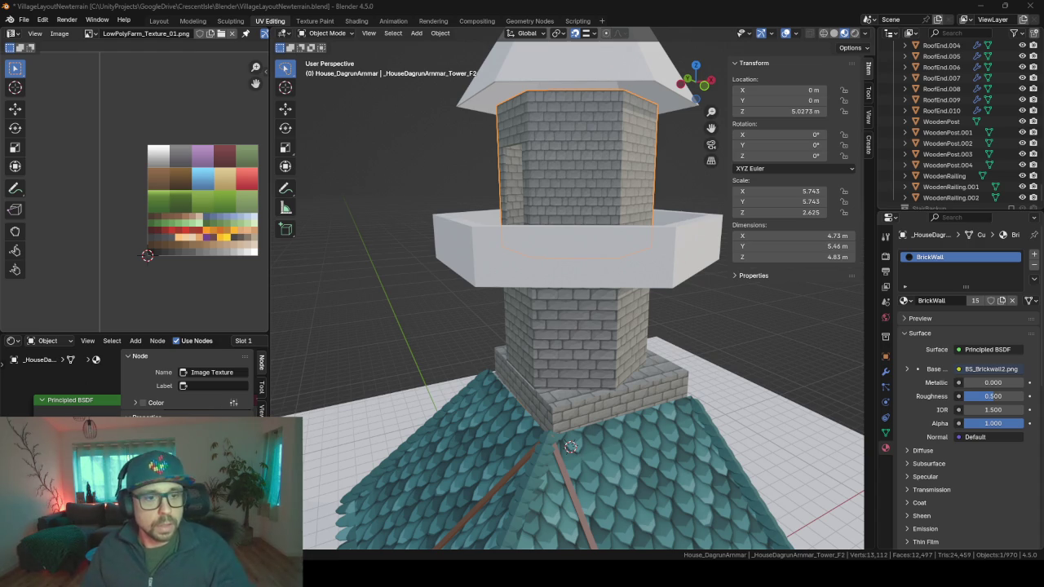
Step: Select the octagonal ledge ring and enter Edit Mode on it
mouse_move(421, 328)
middle_down()
mouse_move(561, 340)
mouse_move(495, 335)
mouse_move(521, 279)
middle_up()
click(521, 279)
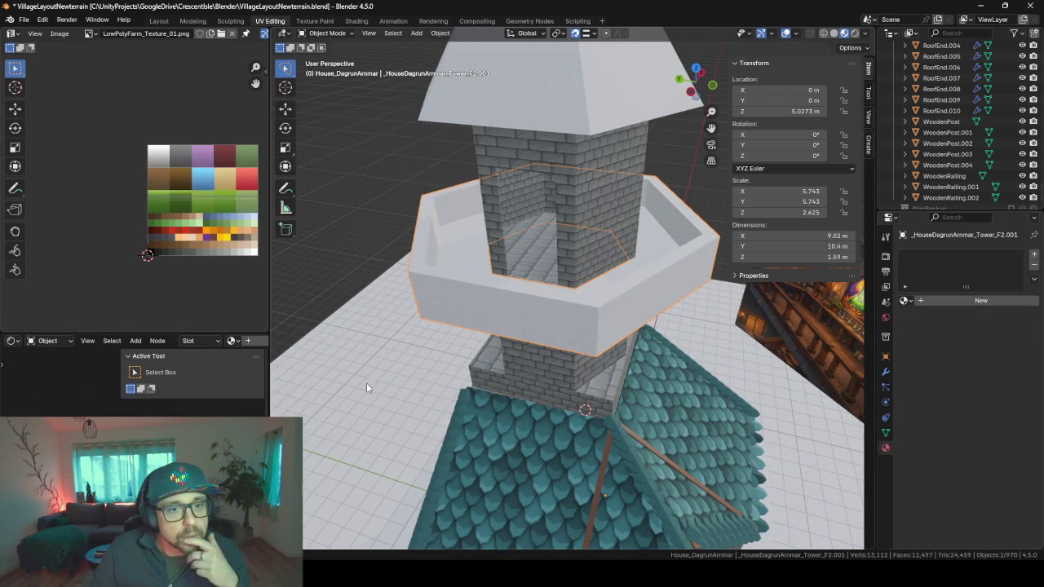
mouse_move(508, 307)
middle_down()
mouse_move(573, 305)
mouse_move(529, 310)
mouse_move(459, 284)
mouse_move(507, 278)
mouse_move(536, 304)
middle_up()
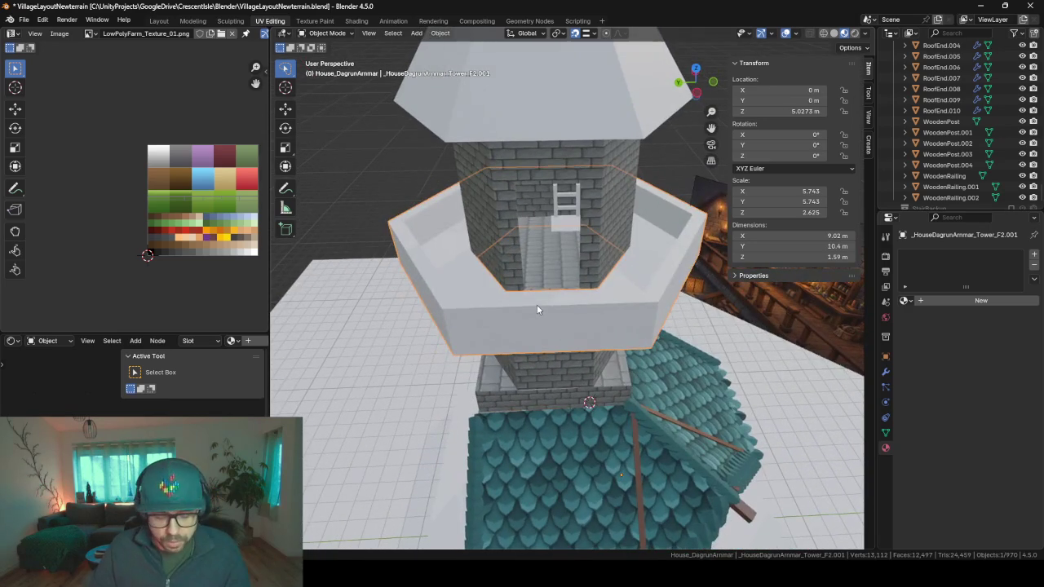
key(Tab)
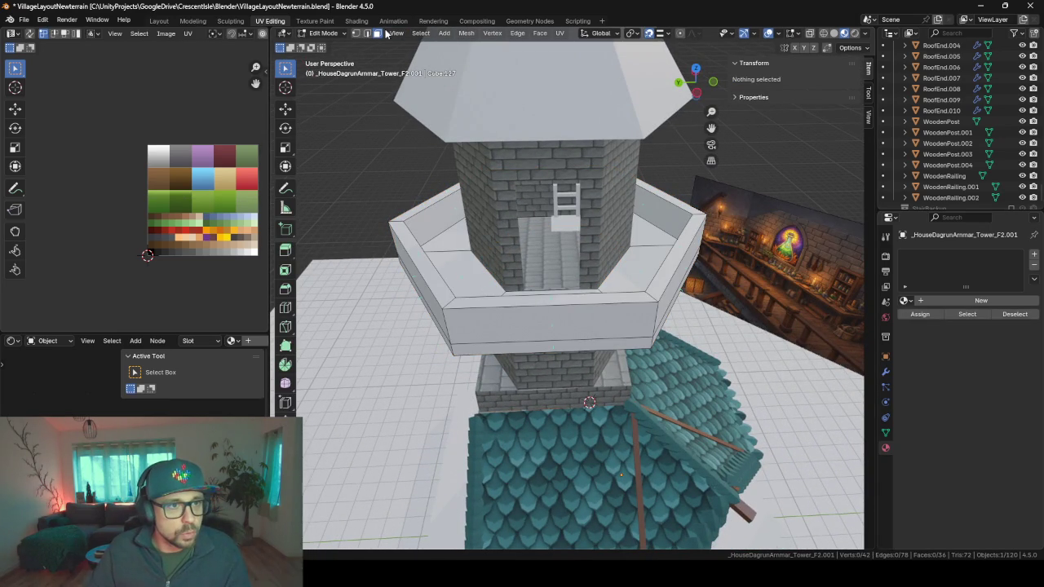
Step: Select the outer loop of ring faces, growing then trimming the selection
alt+click(446, 324)
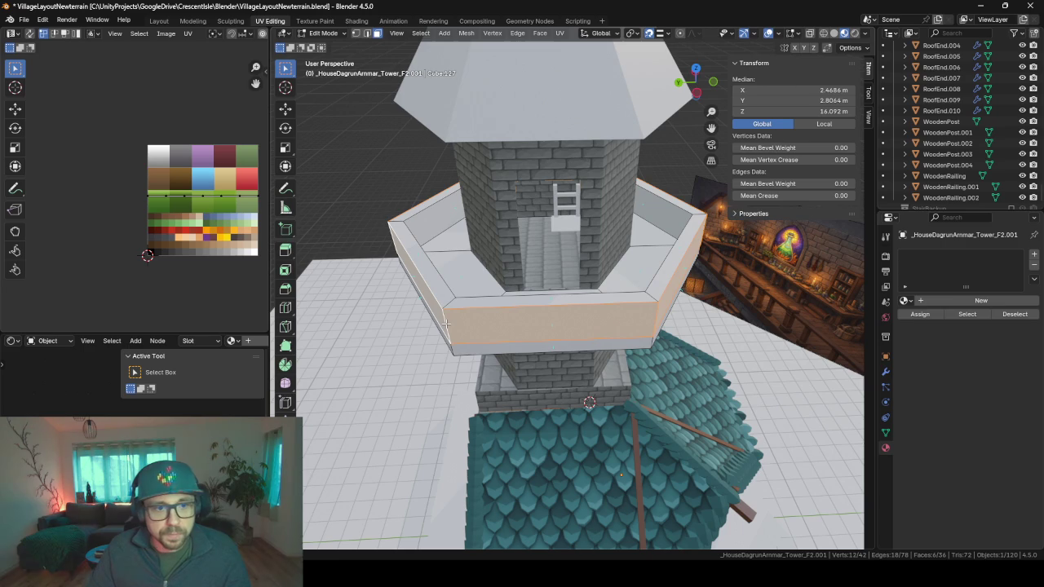
key(ctrl+KP_Add)
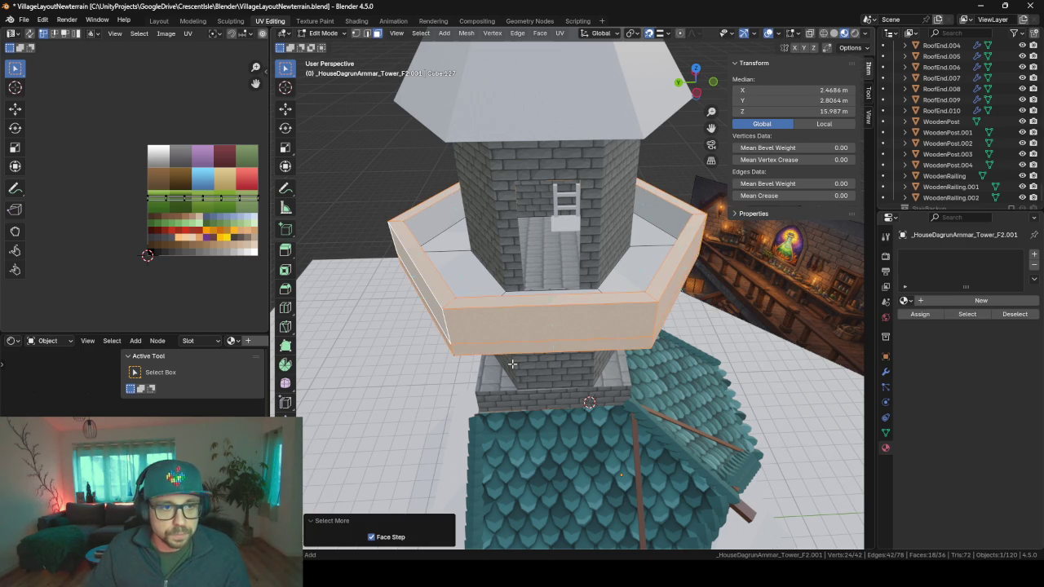
mouse_move(512, 364)
middle_down()
mouse_move(476, 320)
mouse_move(530, 357)
middle_up()
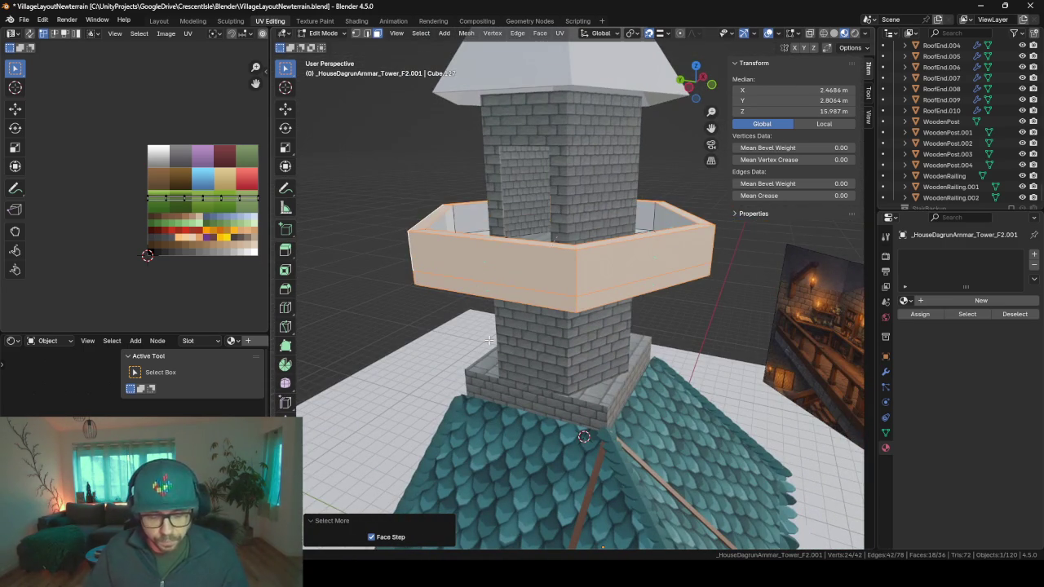
key(s)
key(shift+z)
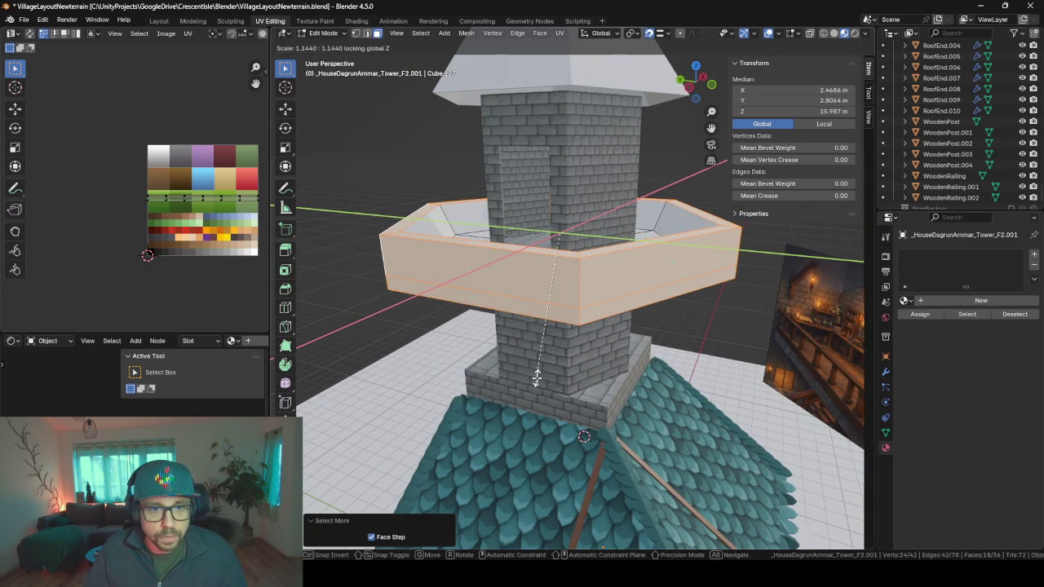
key(Escape)
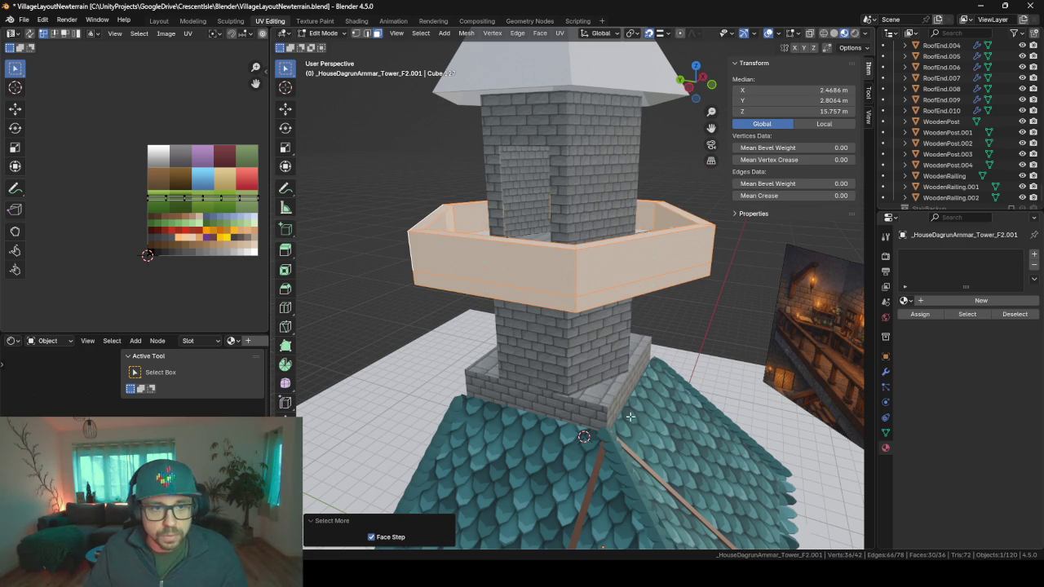
middle_drag(631, 417, 522, 252)
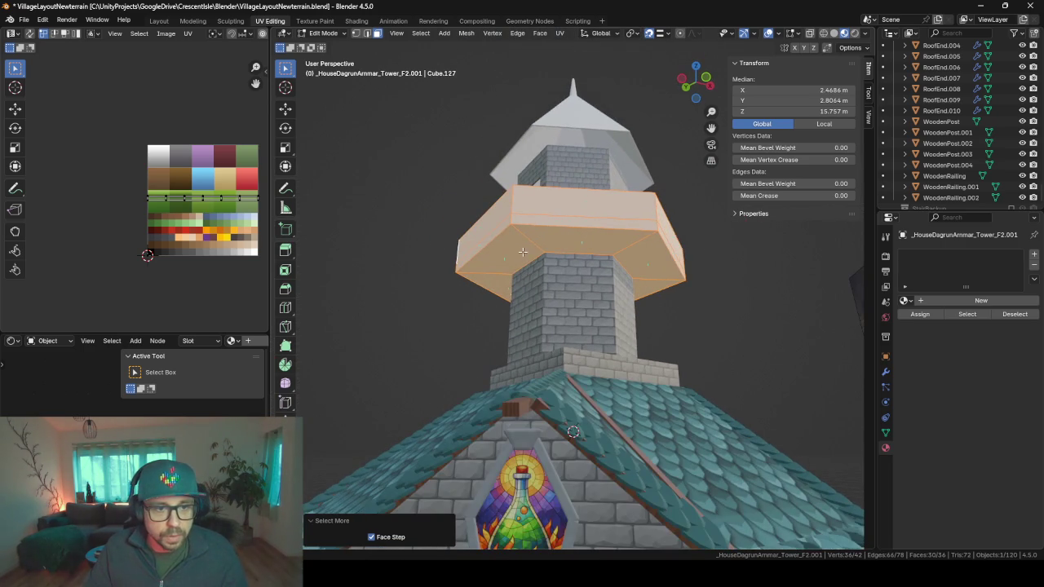
key(ctrl+z)
middle_drag(518, 261, 605, 414)
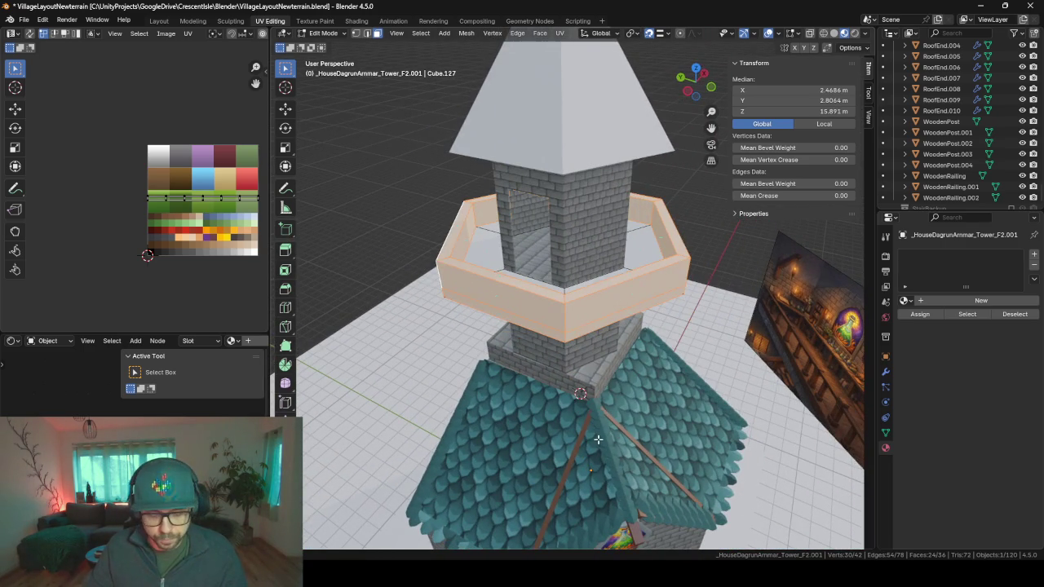
Step: Try widening the ledge ring with height locked, then undo the enlargement
key(s)
key(shift+z)
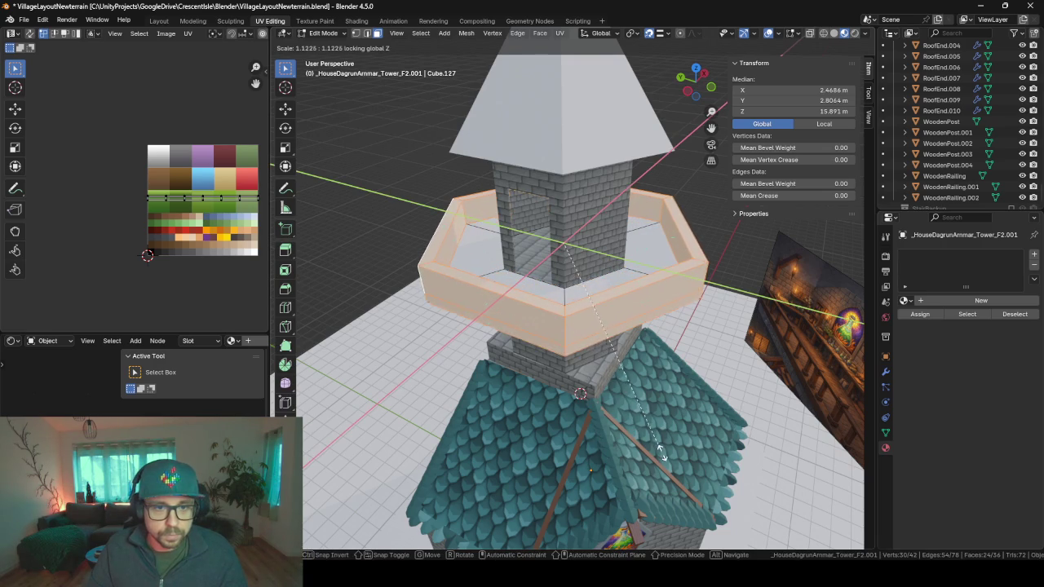
click(664, 452)
scroll(644, 424, down, 6)
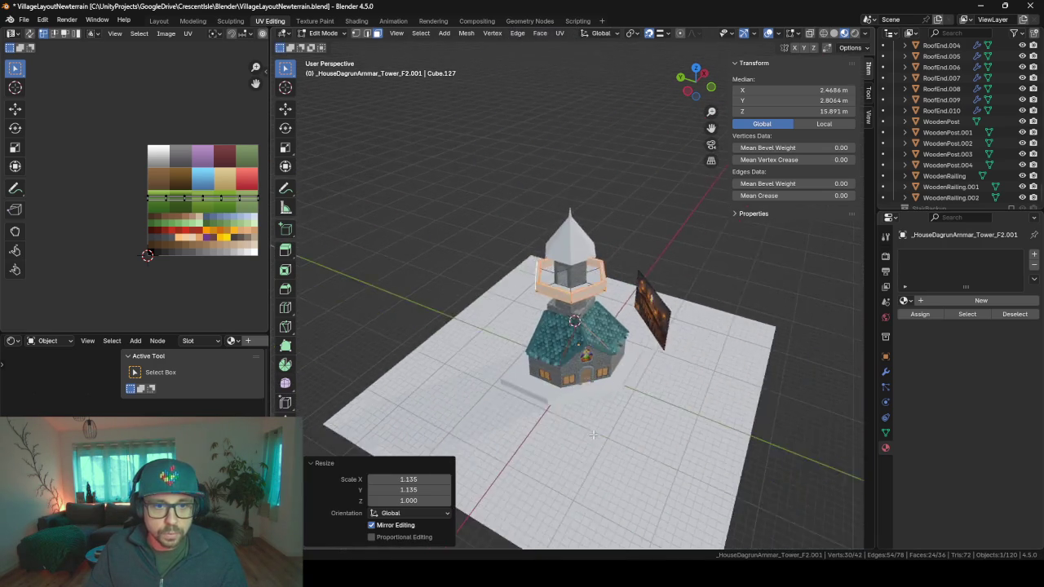
mouse_move(644, 424)
middle_down()
mouse_move(613, 376)
mouse_move(622, 421)
middle_up()
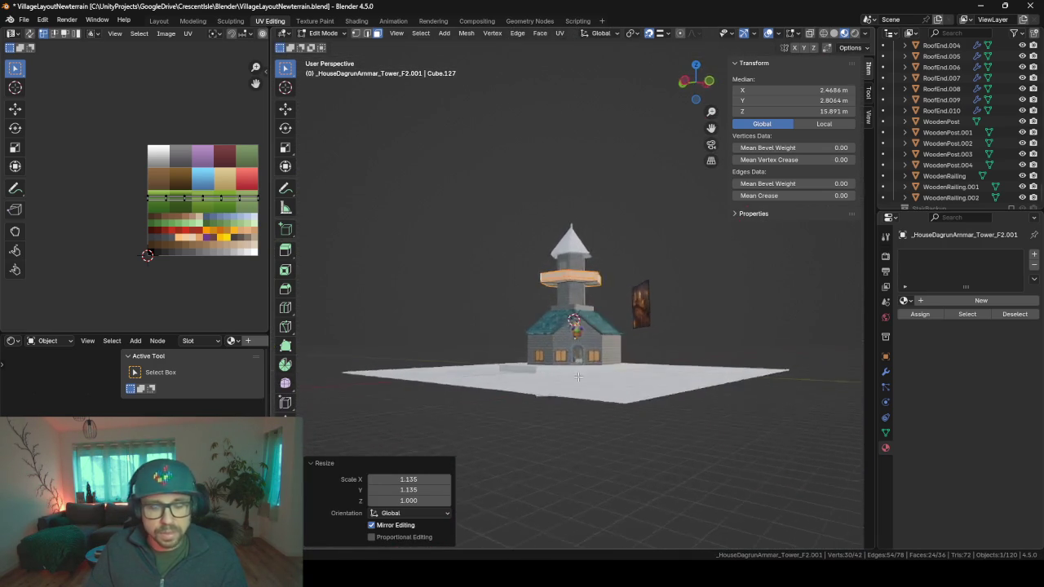
scroll(622, 421, up, 4)
scroll(677, 414, up, 2)
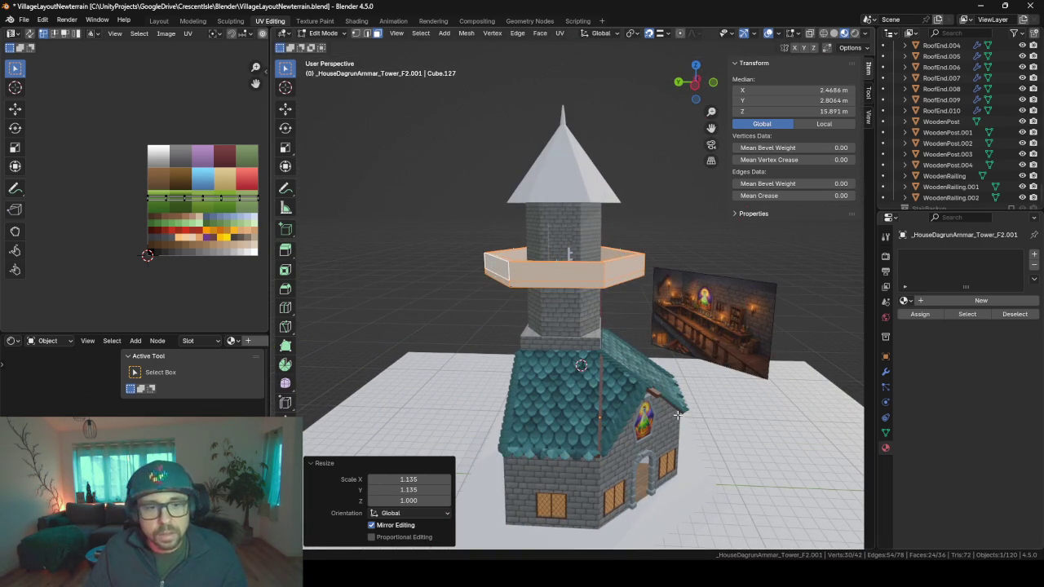
key(ctrl+z)
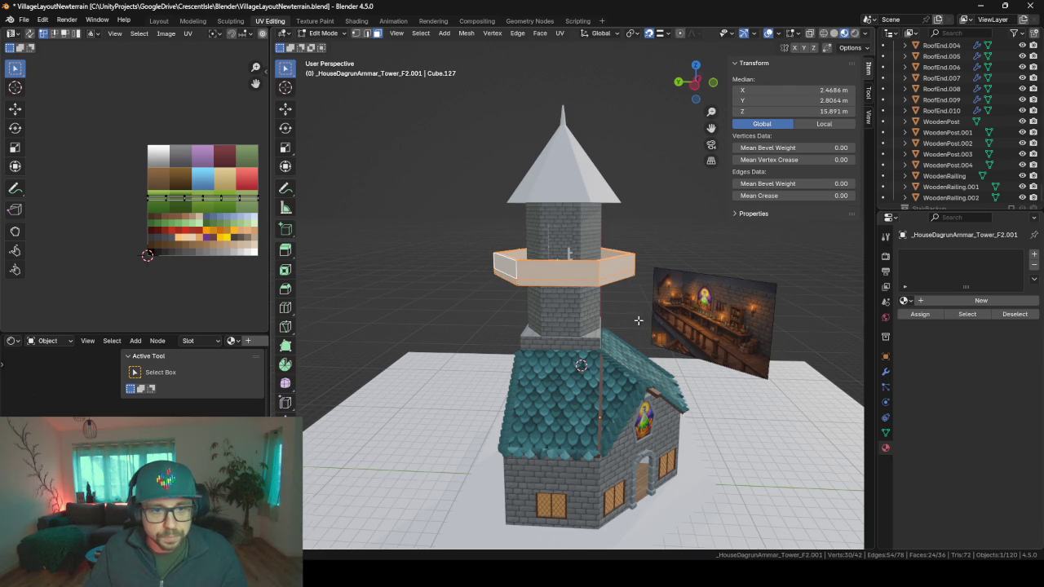
Step: Zoom in and select the loop of inner top railing edges
middle_drag(639, 320, 624, 342)
scroll(597, 297, up, 2)
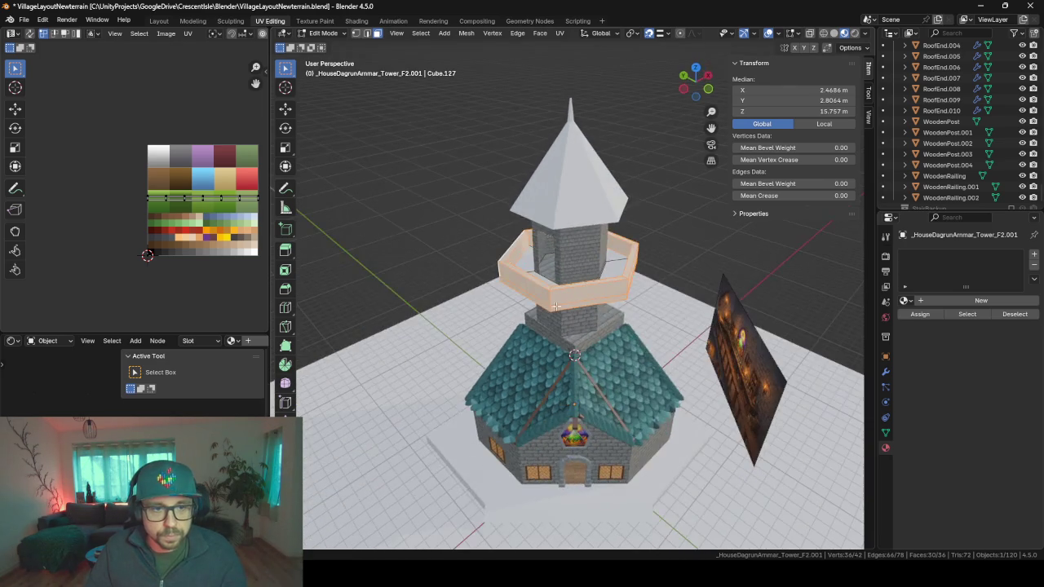
scroll(554, 261, up, 2)
scroll(514, 232, up, 1)
click(485, 231)
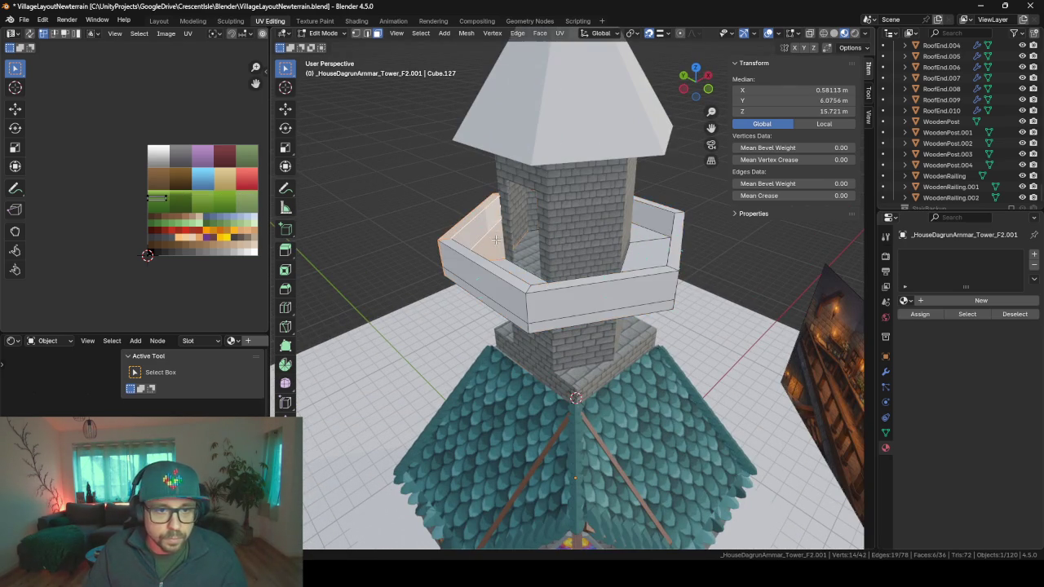
middle_drag(491, 238, 484, 217)
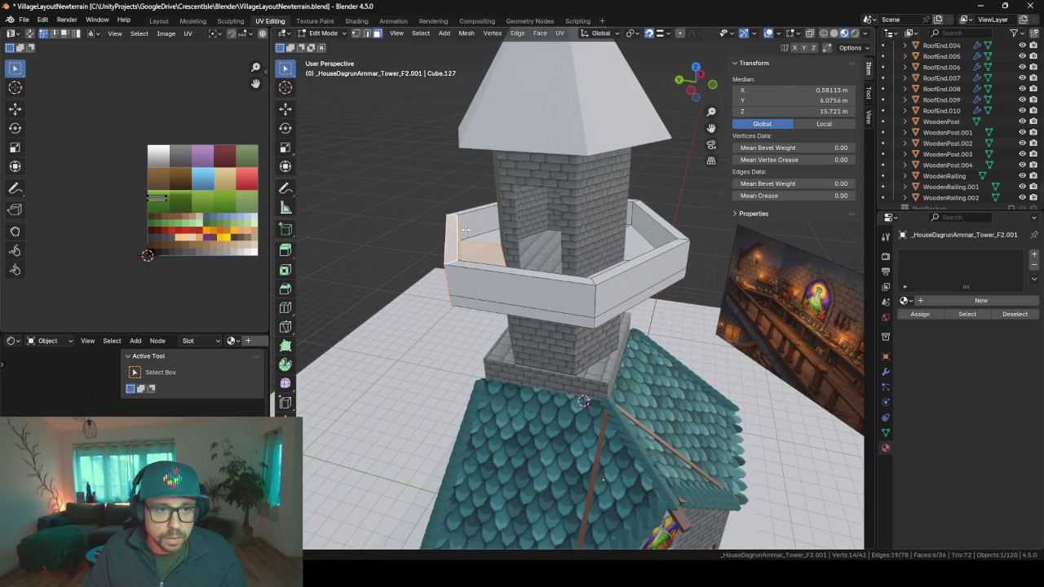
alt+click(464, 232)
Step: Scale the inner top rim outward with Z locked, then exit Edit Mode
key(s)
key(shift+z)
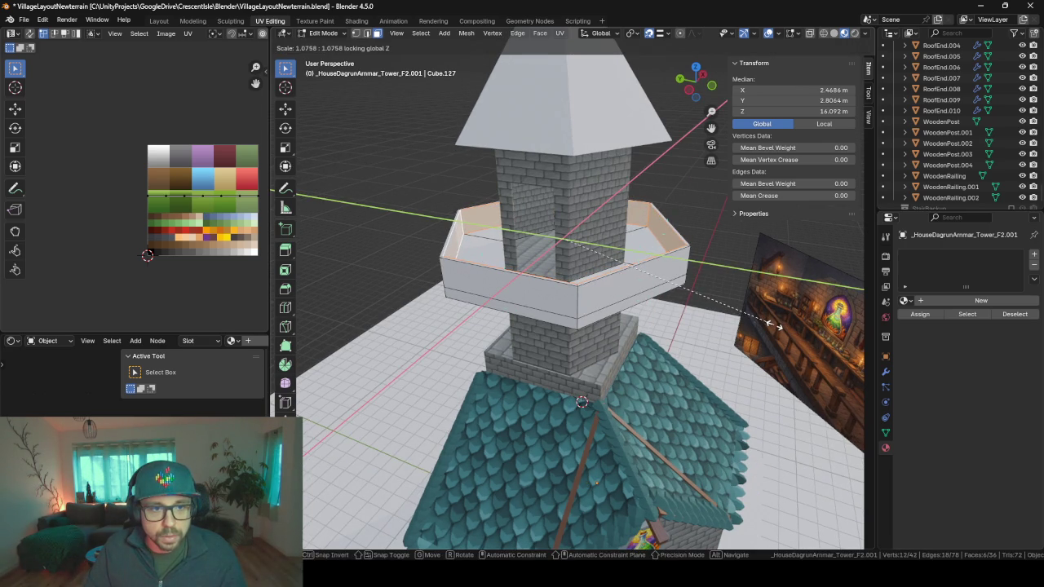
click(770, 325)
key(Tab)
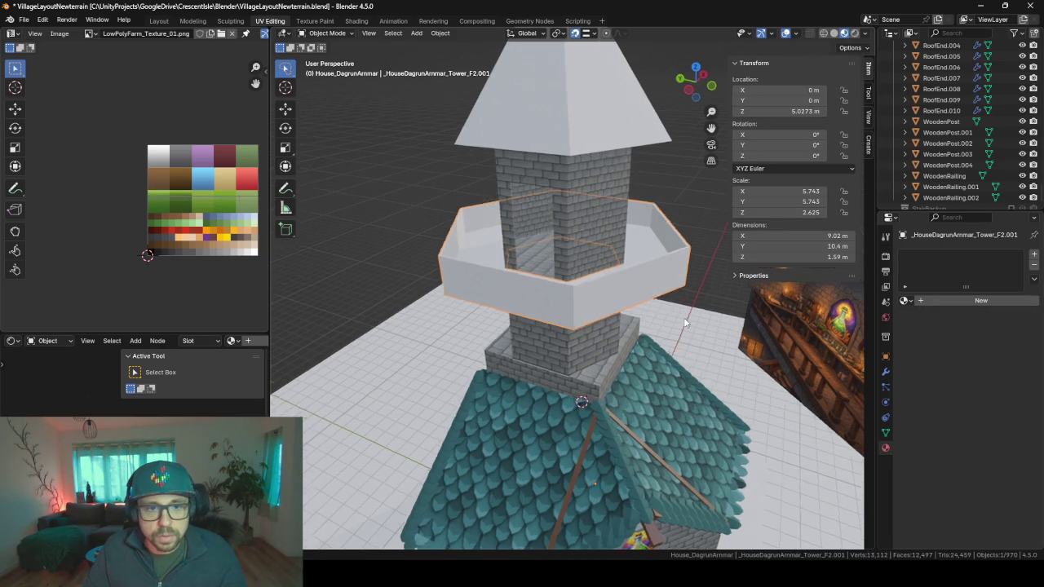
mouse_move(683, 317)
middle_down()
mouse_move(589, 314)
mouse_move(559, 243)
middle_up()
scroll(560, 243, up, 5)
mouse_move(539, 287)
middle_down()
mouse_move(471, 294)
mouse_move(599, 329)
mouse_move(601, 229)
middle_up()
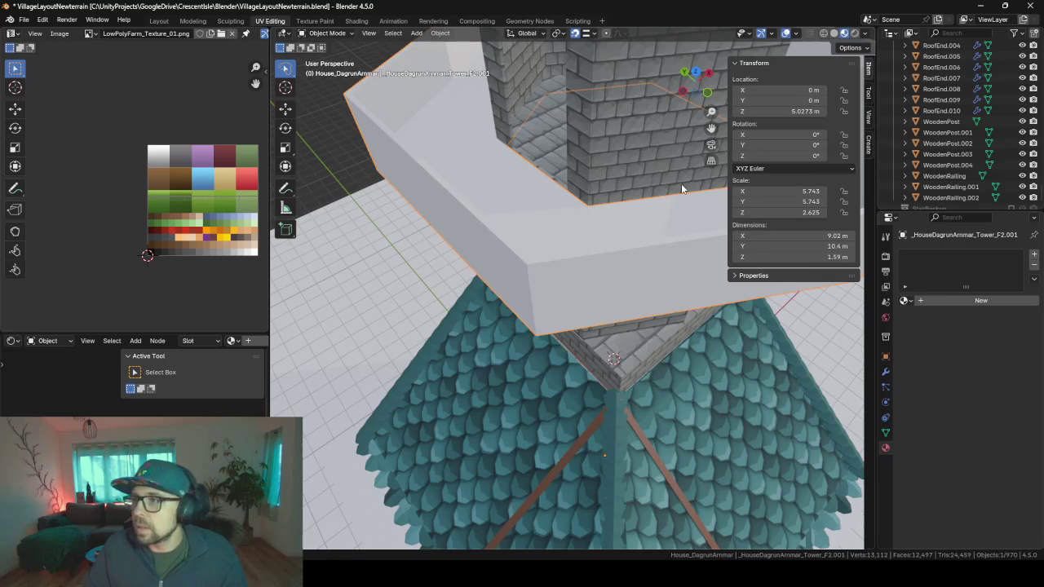
mouse_move(609, 188)
middle_down()
mouse_move(662, 179)
mouse_move(592, 171)
mouse_move(641, 224)
mouse_move(609, 205)
mouse_move(657, 152)
mouse_move(604, 157)
mouse_move(617, 182)
mouse_move(665, 205)
mouse_move(549, 222)
mouse_move(570, 375)
mouse_move(447, 299)
mouse_move(436, 366)
middle_up()
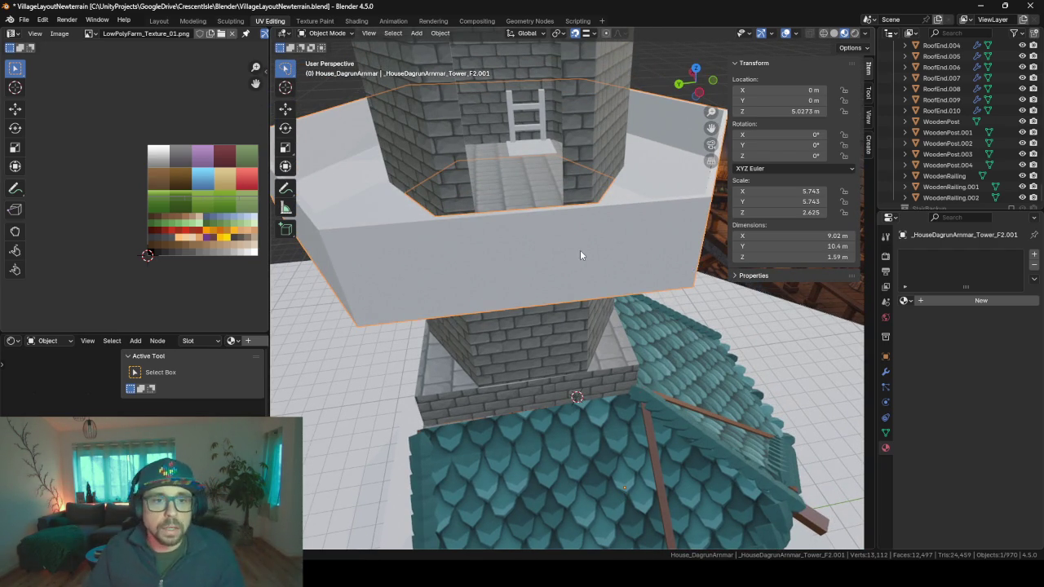
scroll(622, 248, down, 3)
scroll(623, 248, down, 3)
mouse_move(622, 248)
middle_down()
mouse_move(537, 194)
mouse_move(599, 196)
mouse_move(450, 224)
middle_up()
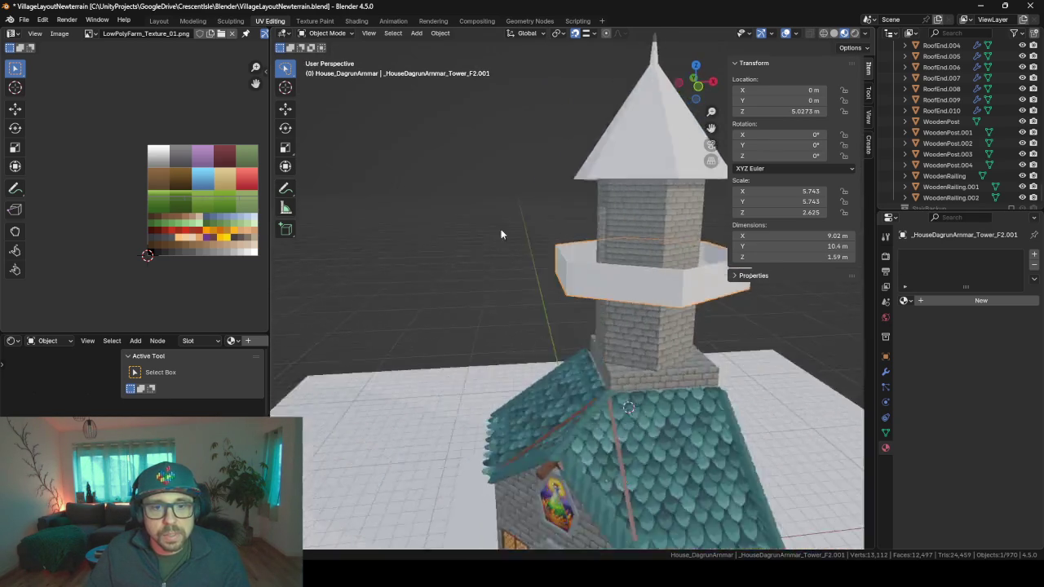
scroll(450, 224, down, 5)
scroll(952, 128, up, 3)
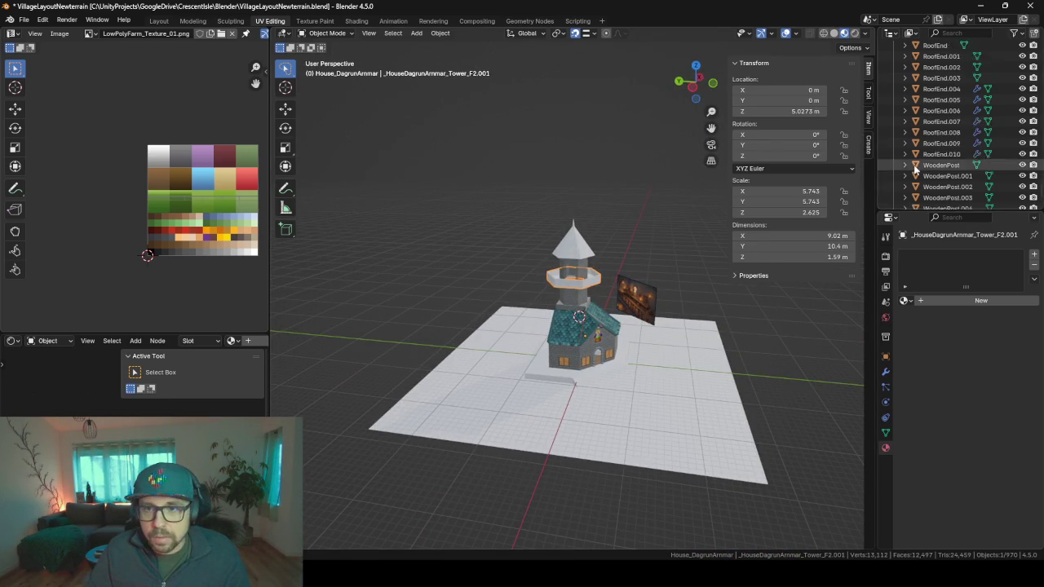
scroll(952, 128, up, 5)
scroll(952, 128, up, 5)
scroll(951, 128, up, 5)
Step: Collapse the house collection, move Empty.010 into _tmp, and enable _tmp's visibility checkbox
scroll(951, 128, up, 2)
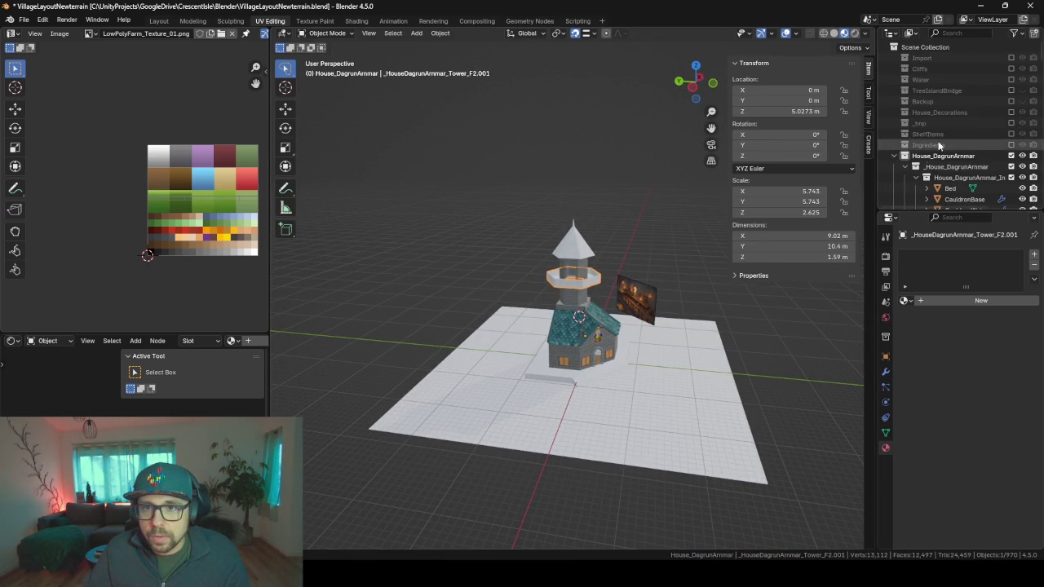
click(894, 155)
click(630, 303)
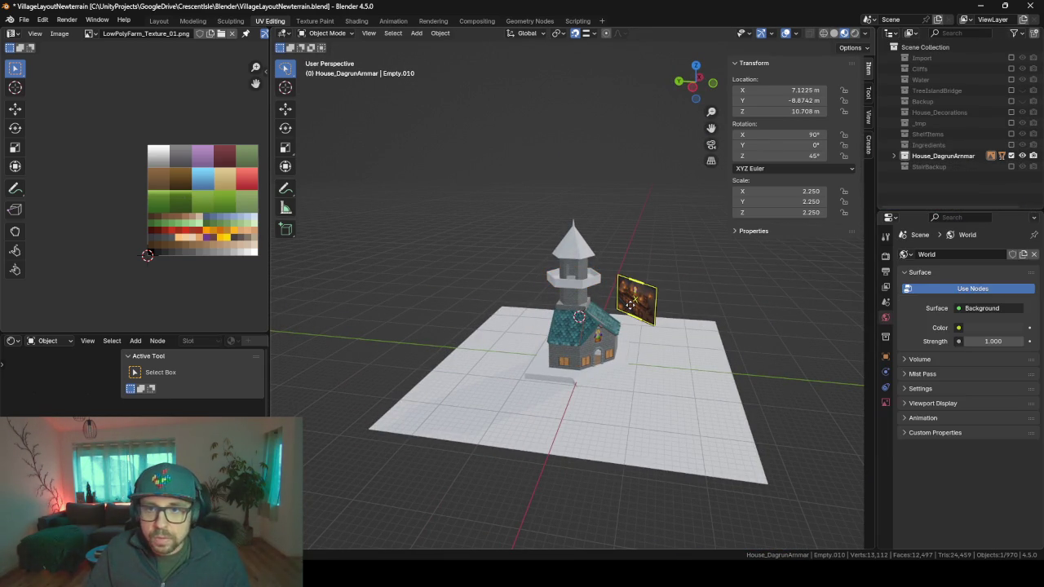
key(m)
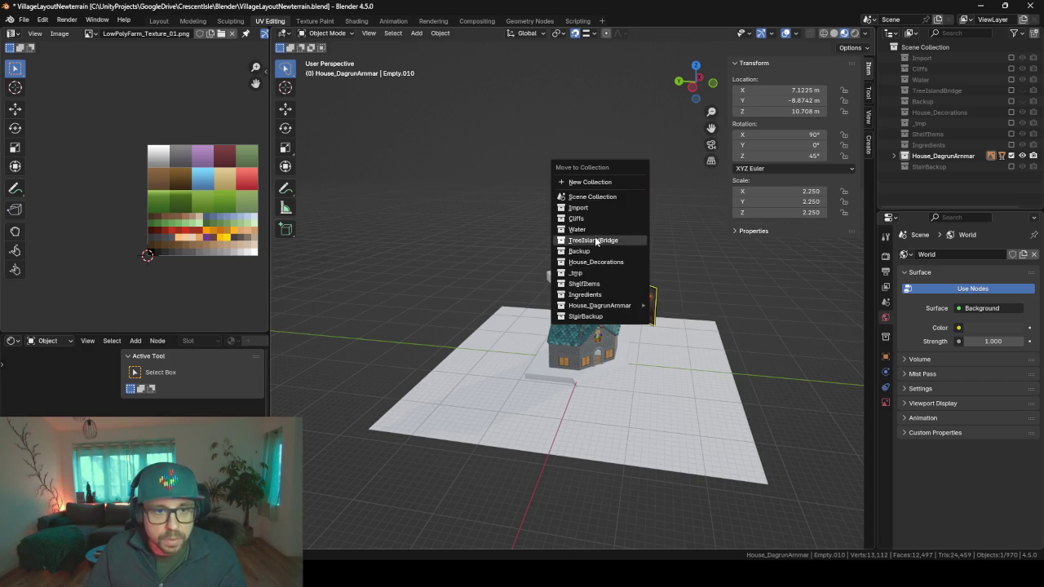
click(591, 274)
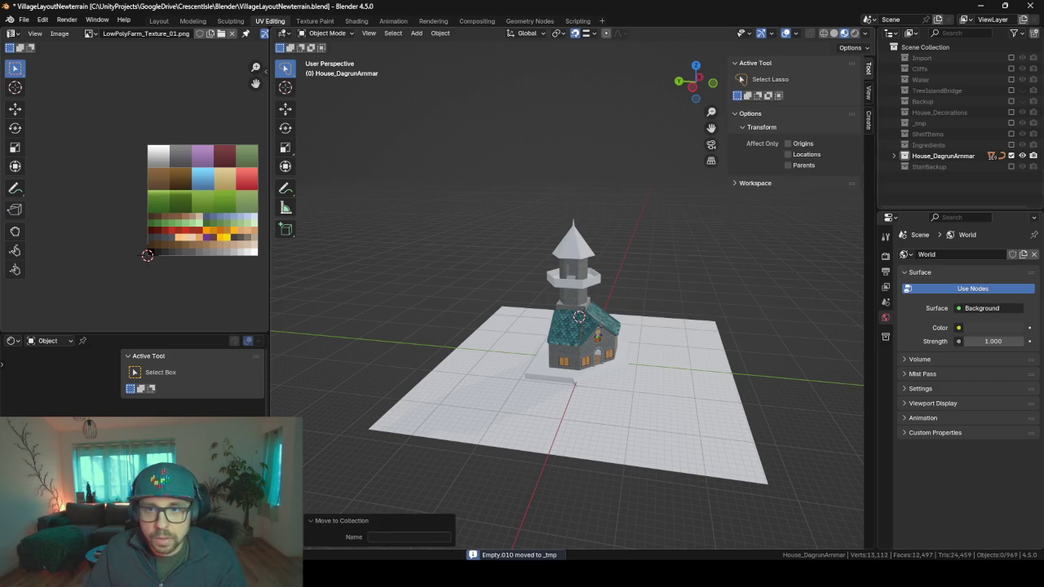
click(1012, 123)
middle_drag(625, 256, 483, 195)
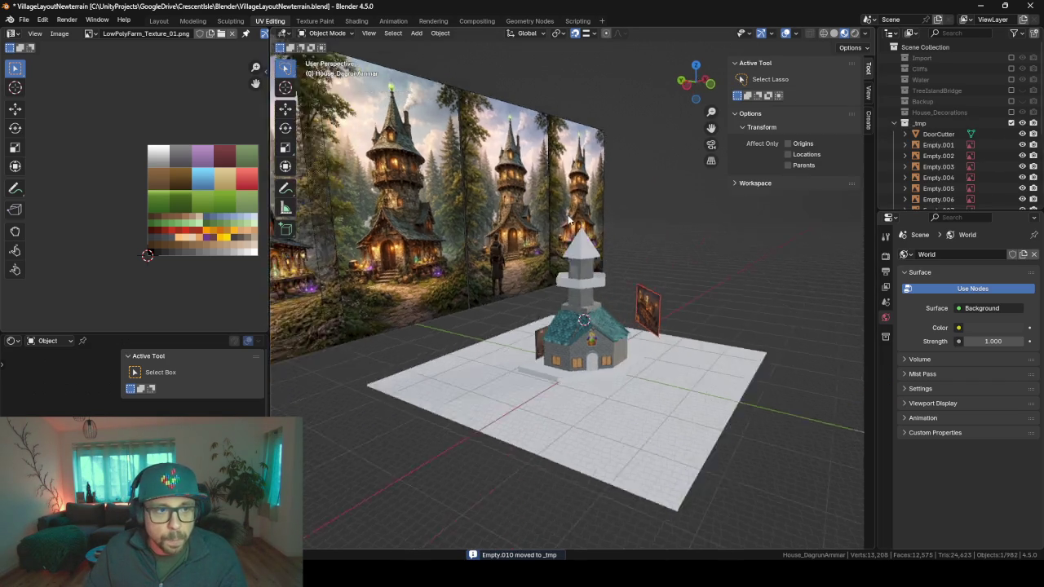
scroll(484, 196, up, 4)
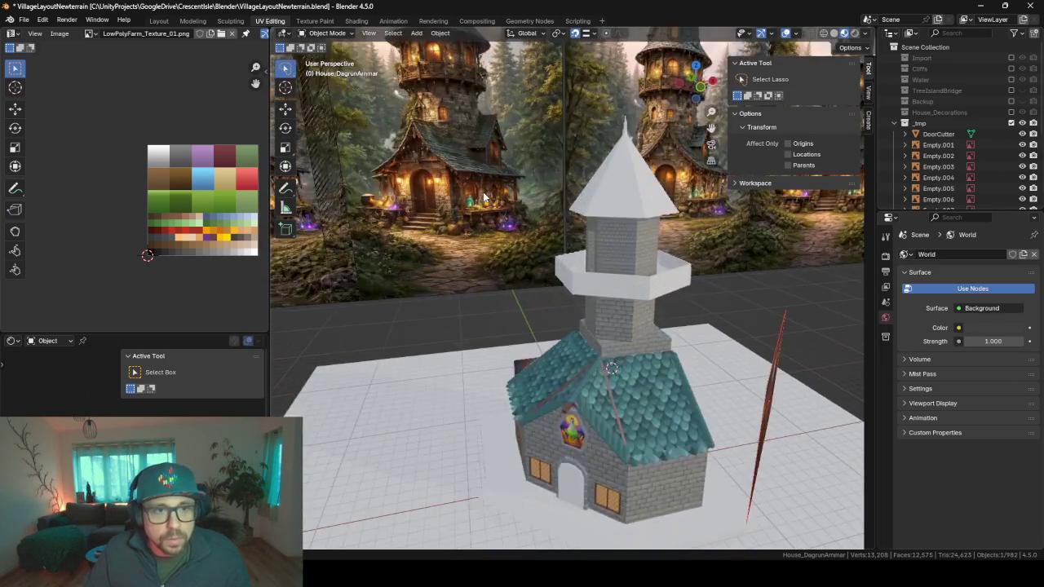
scroll(492, 181, up, 2)
scroll(473, 216, up, 3)
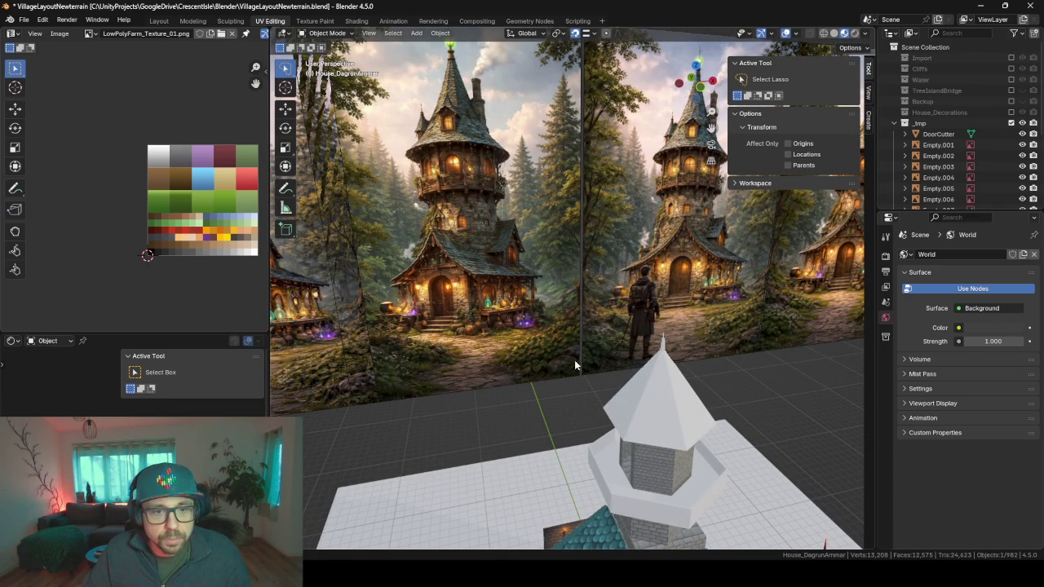
middle_drag(574, 365, 480, 233)
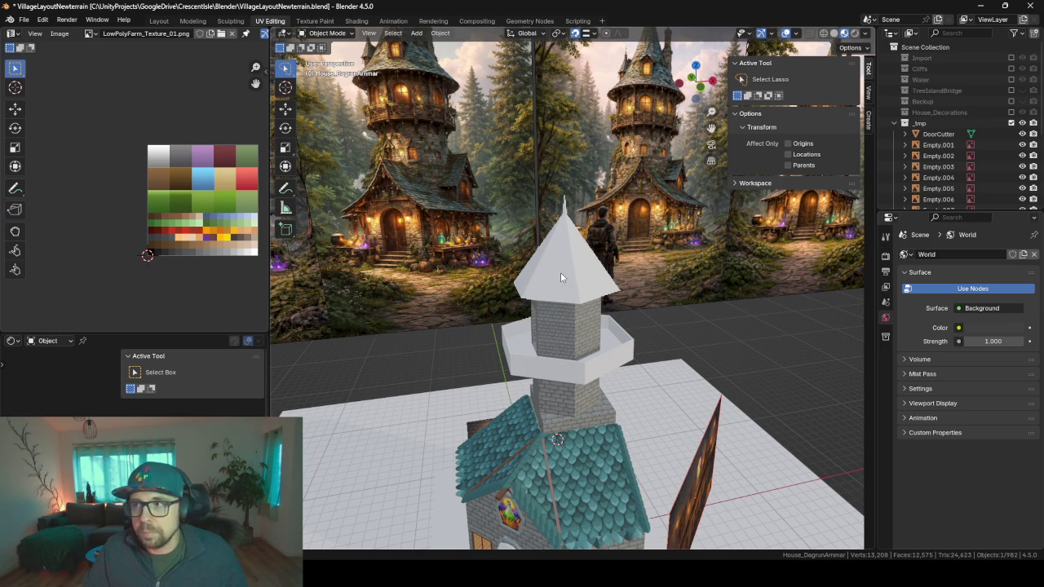
mouse_move(583, 303)
middle_down()
mouse_move(539, 297)
mouse_move(558, 245)
mouse_move(641, 281)
mouse_move(585, 278)
mouse_move(665, 271)
middle_up()
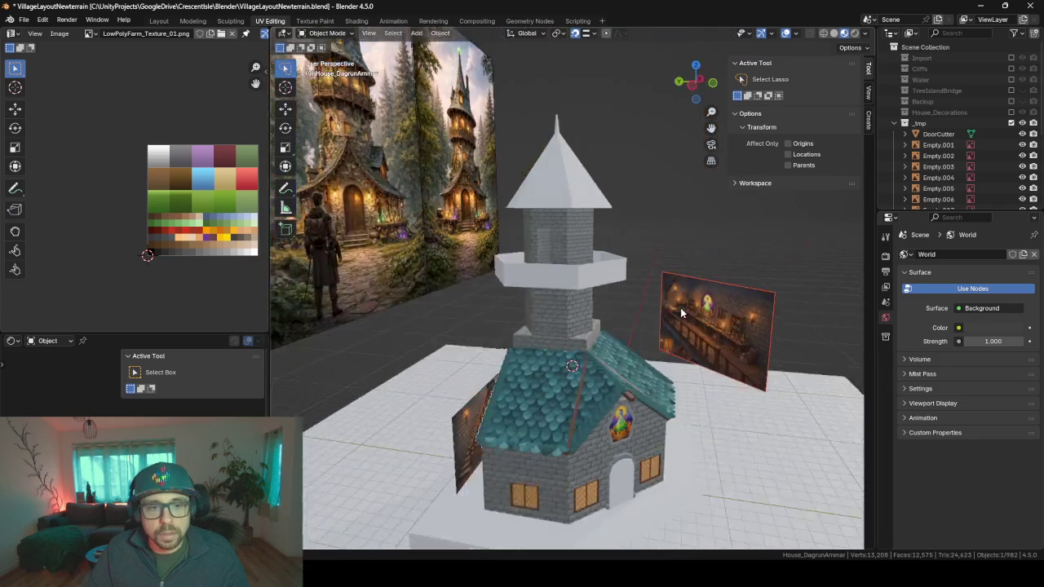
mouse_move(642, 329)
middle_down()
mouse_move(524, 311)
mouse_move(585, 324)
middle_up()
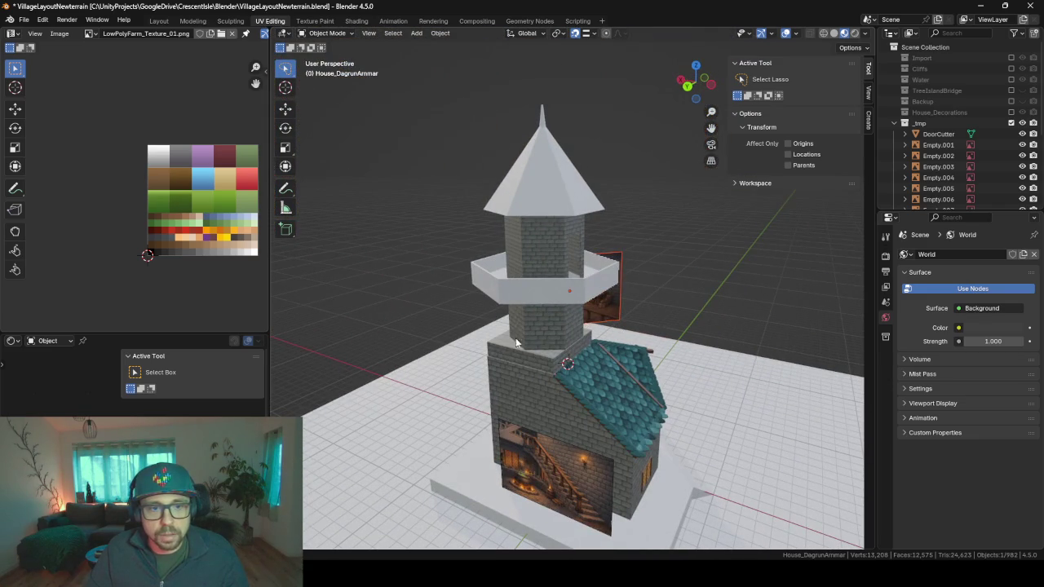
middle_drag(516, 343, 490, 314)
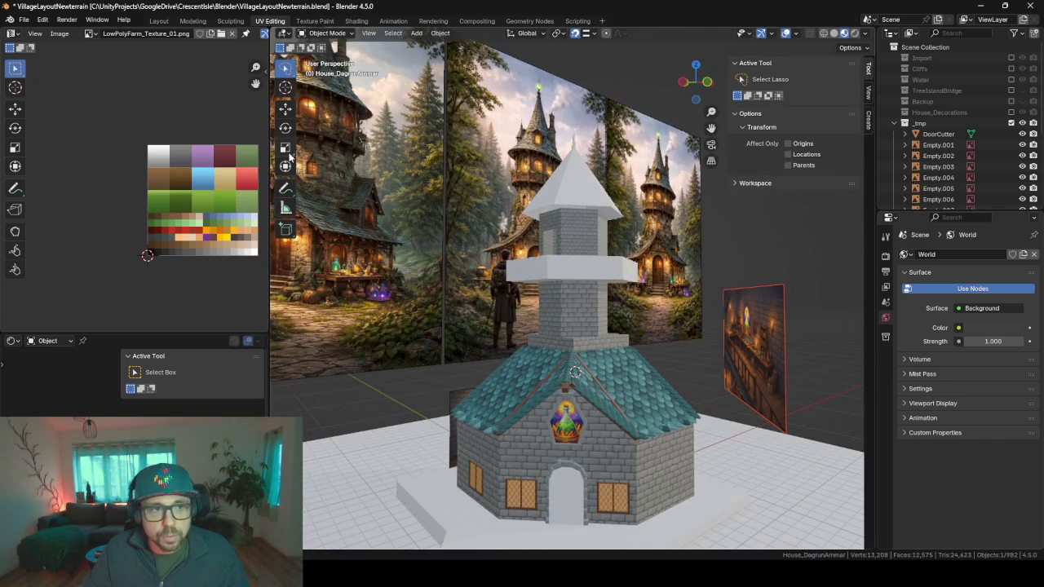
mouse_move(612, 349)
middle_down()
mouse_move(538, 344)
mouse_move(594, 360)
middle_up()
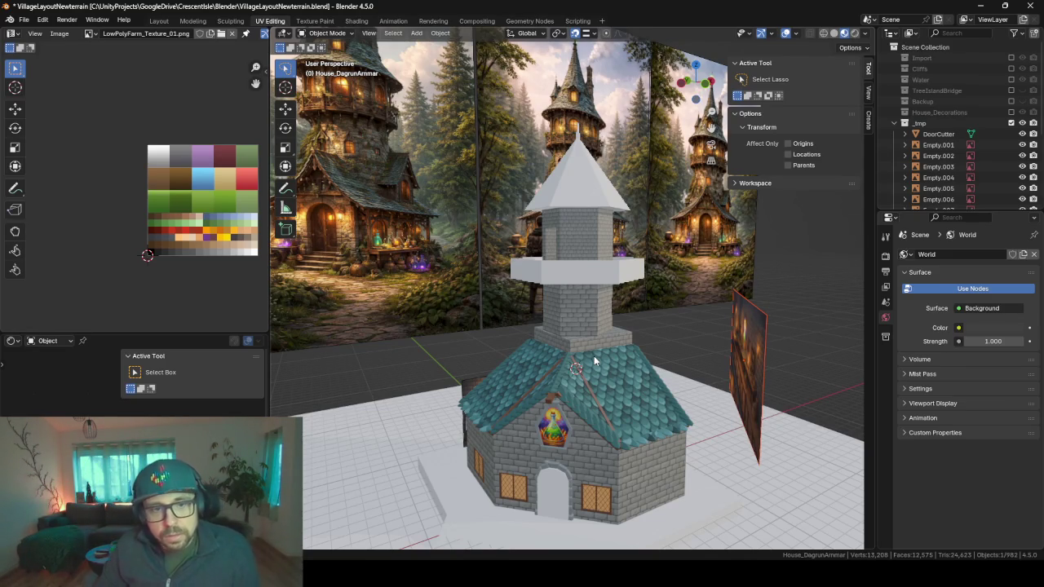
click(589, 189)
Step: Frame the roof, enter Edit Mode, and separate the spire tip into its own object
key(KP_Decimal)
scroll(595, 330, up, 1)
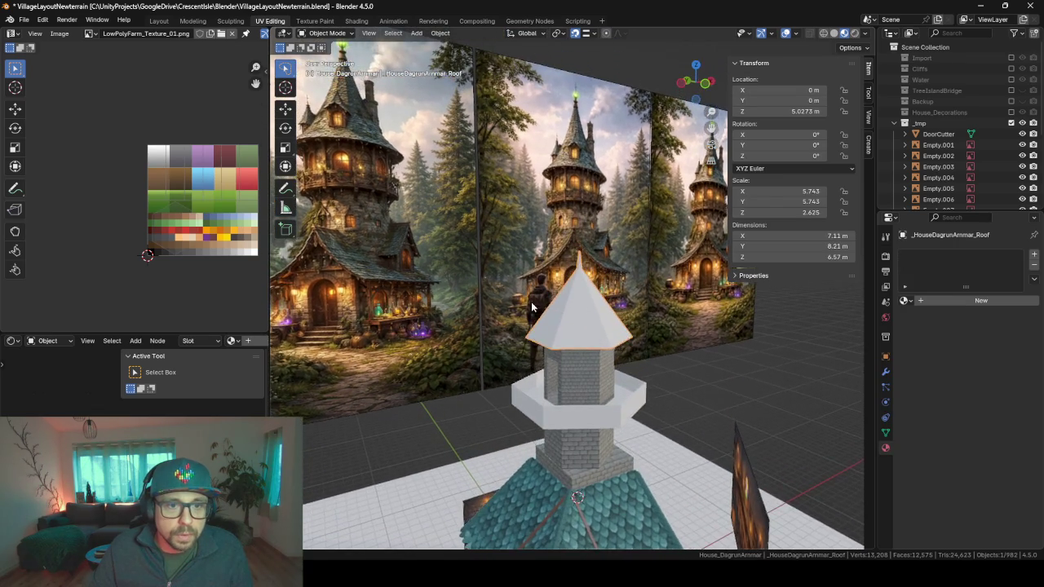
scroll(597, 294, up, 2)
key(Tab)
key(l)
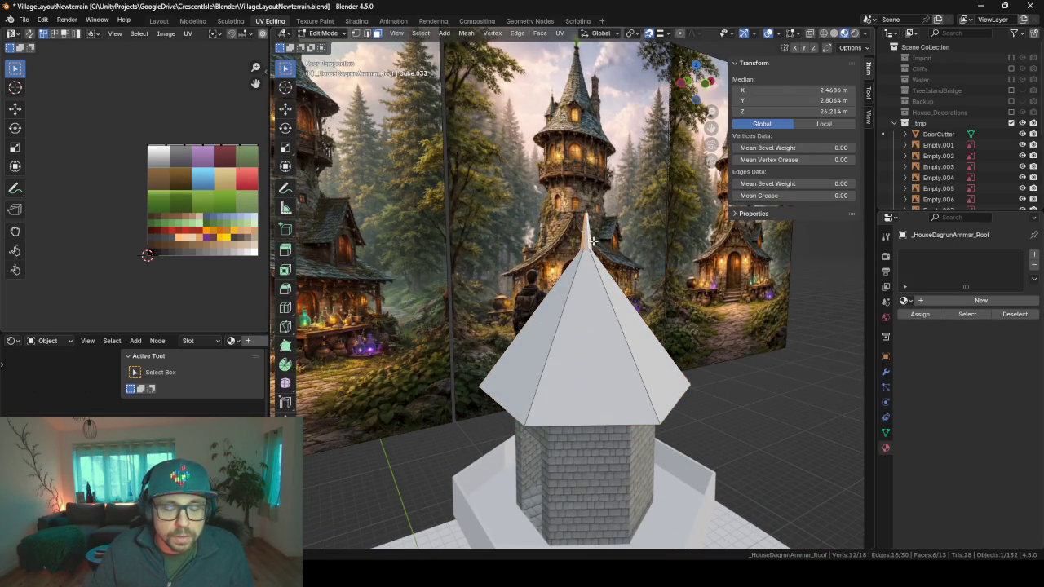
mouse_move(586, 230)
middle_down()
mouse_move(644, 224)
mouse_move(515, 322)
middle_up()
scroll(644, 225, up, 3)
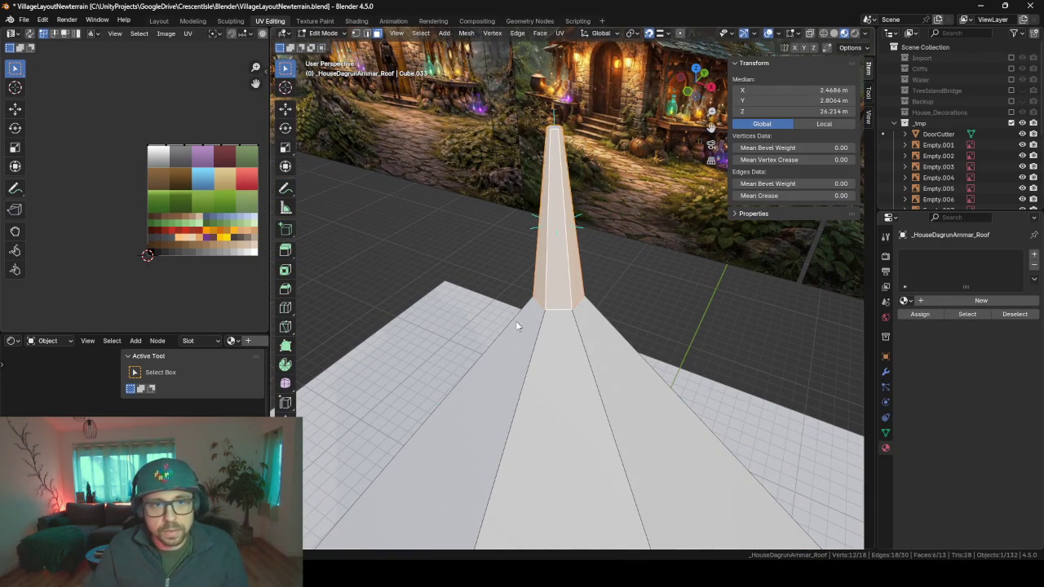
key(p)
click(515, 320)
Step: Smart UV Project the whole roof with all faces selected
click(545, 417)
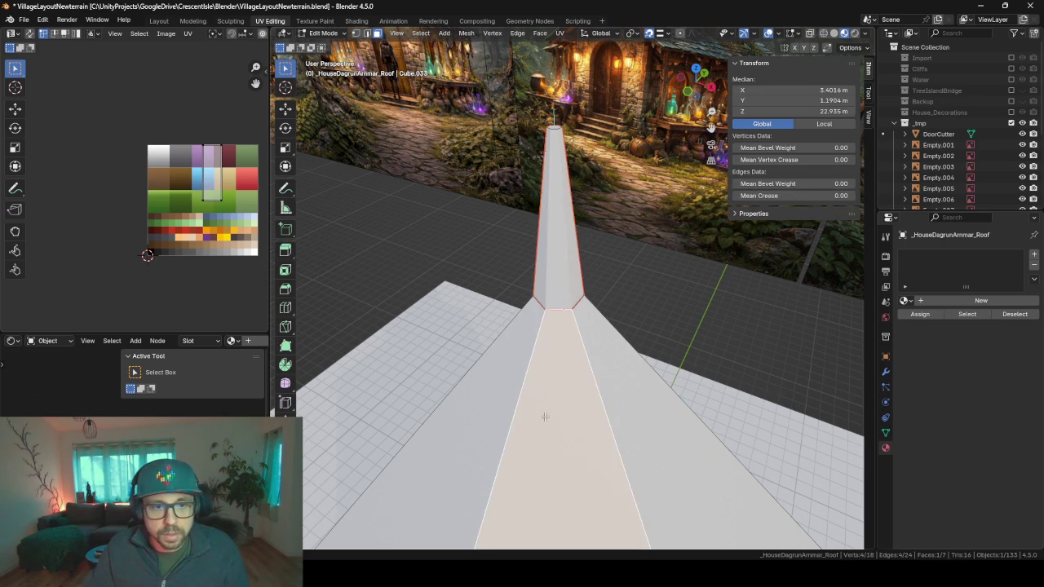
scroll(544, 417, down, 5)
key(a)
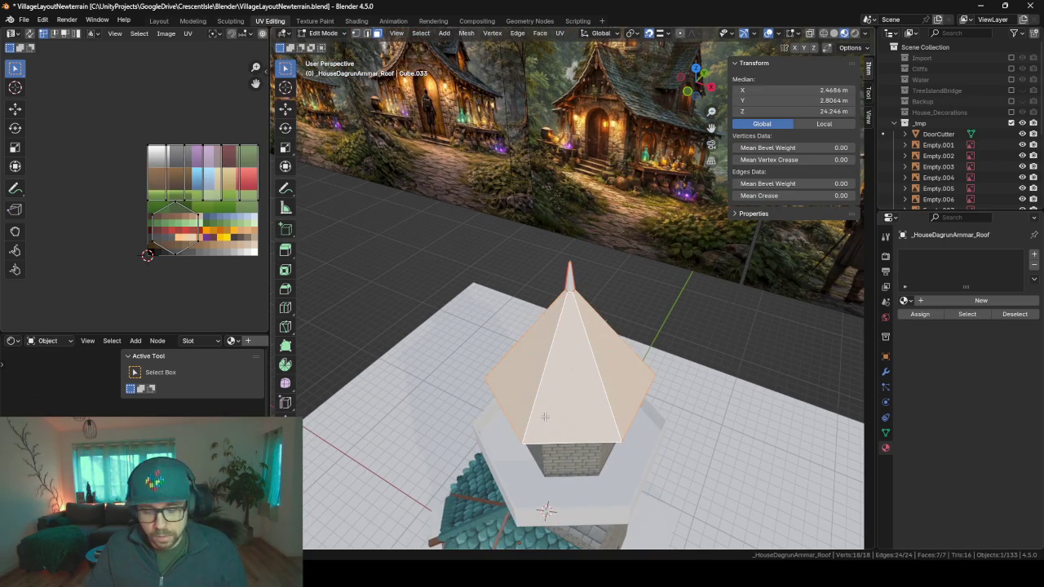
key(u)
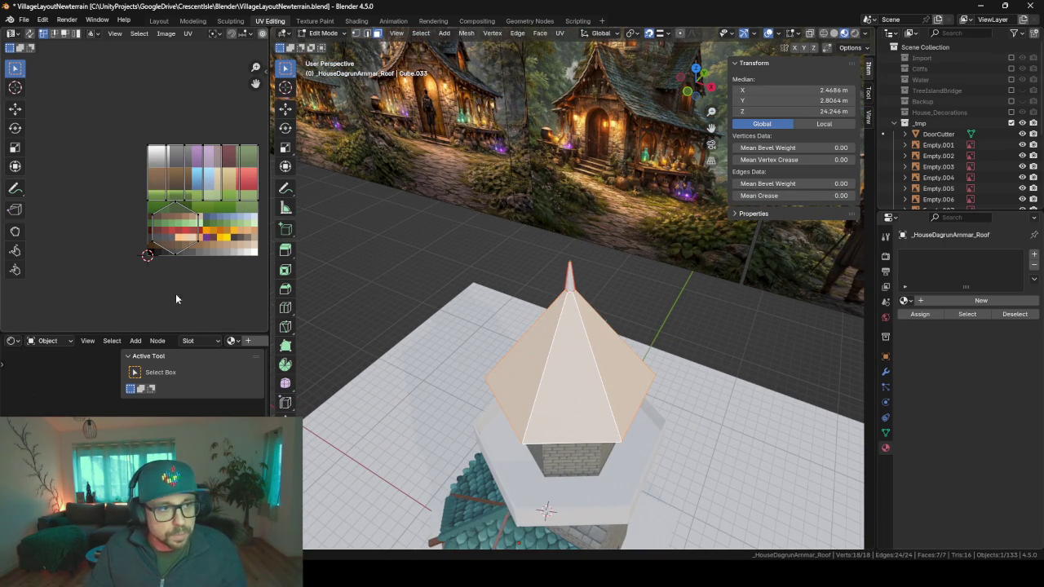
key(u)
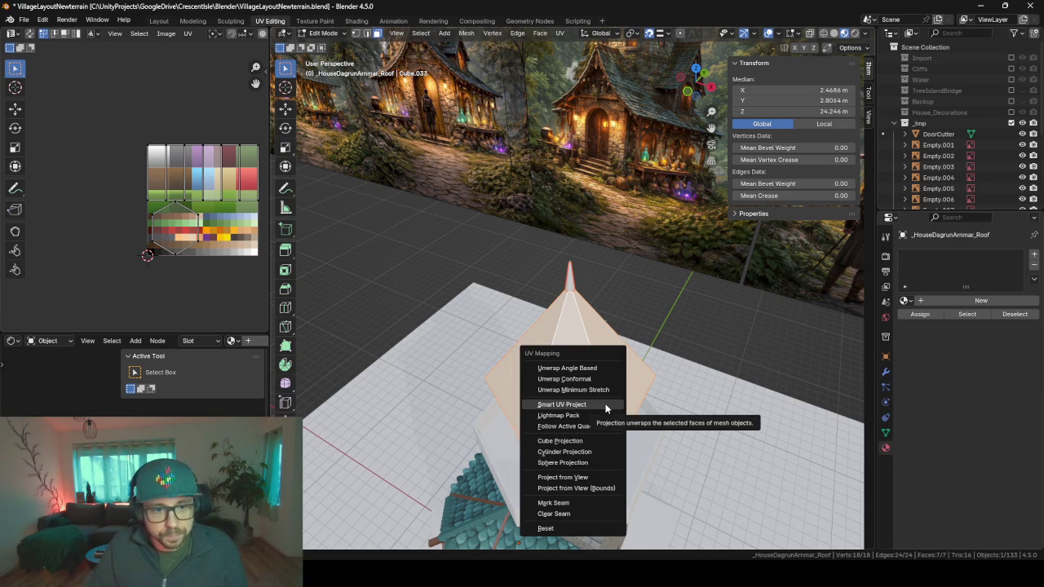
click(606, 405)
key(Return)
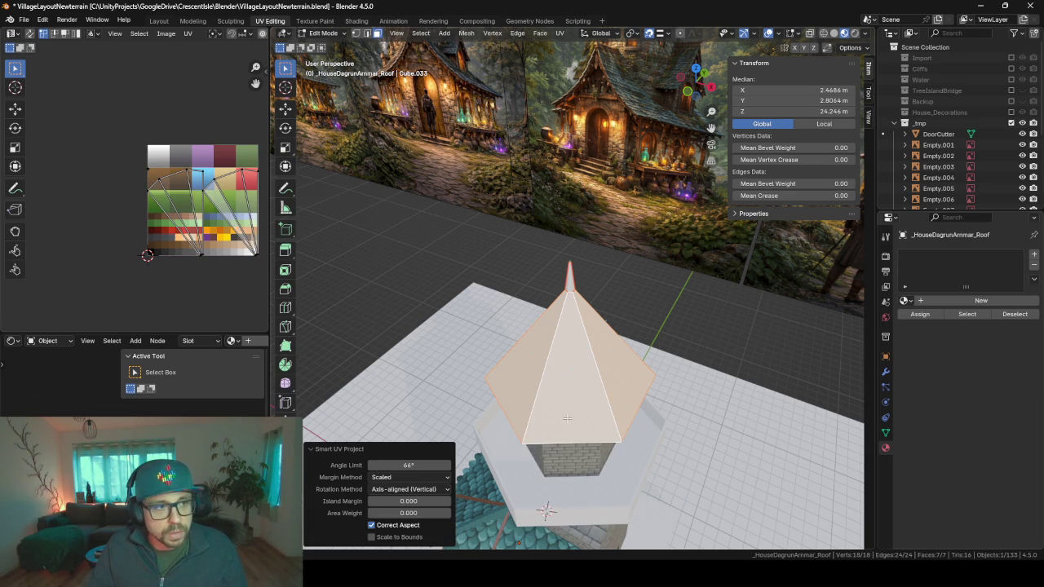
Step: Smart UV unwrap the first three roof faces one at a time
mouse_move(535, 369)
middle_down()
mouse_move(558, 303)
mouse_move(581, 419)
middle_up()
click(581, 418)
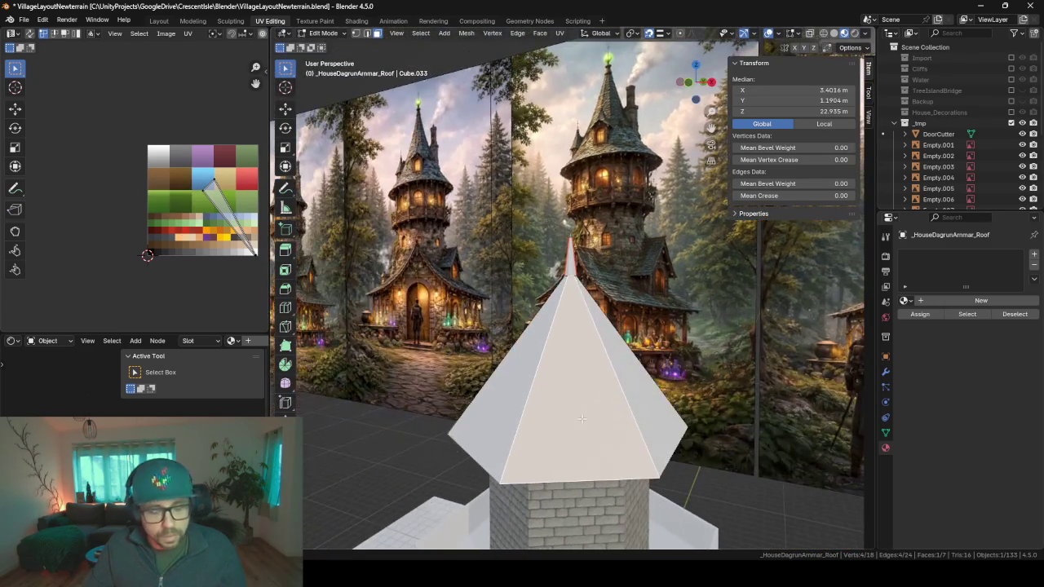
key(u)
click(581, 417)
key(Return)
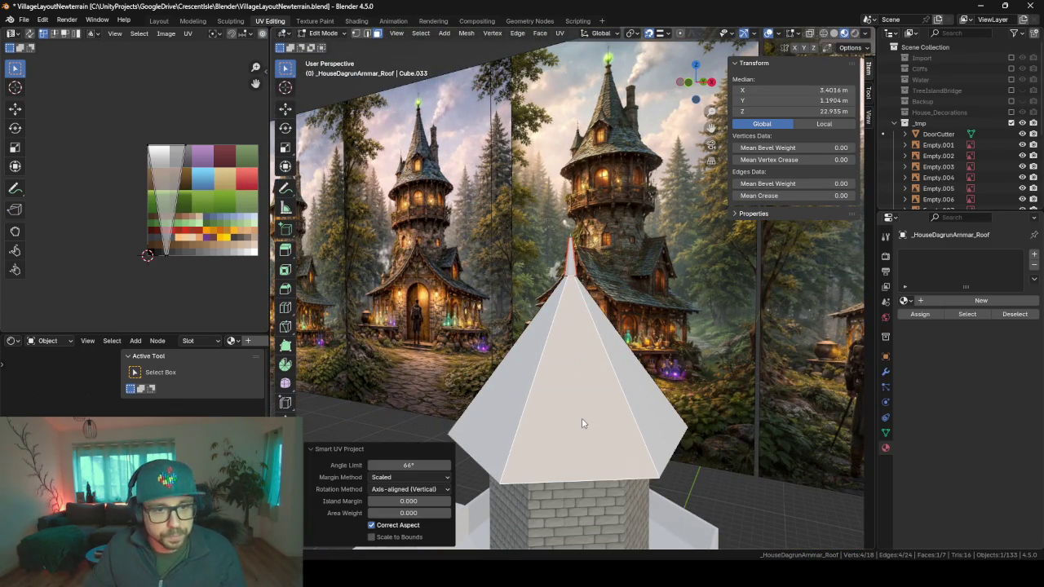
middle_drag(582, 423, 538, 450)
key(u)
click(587, 418)
key(Return)
click(555, 413)
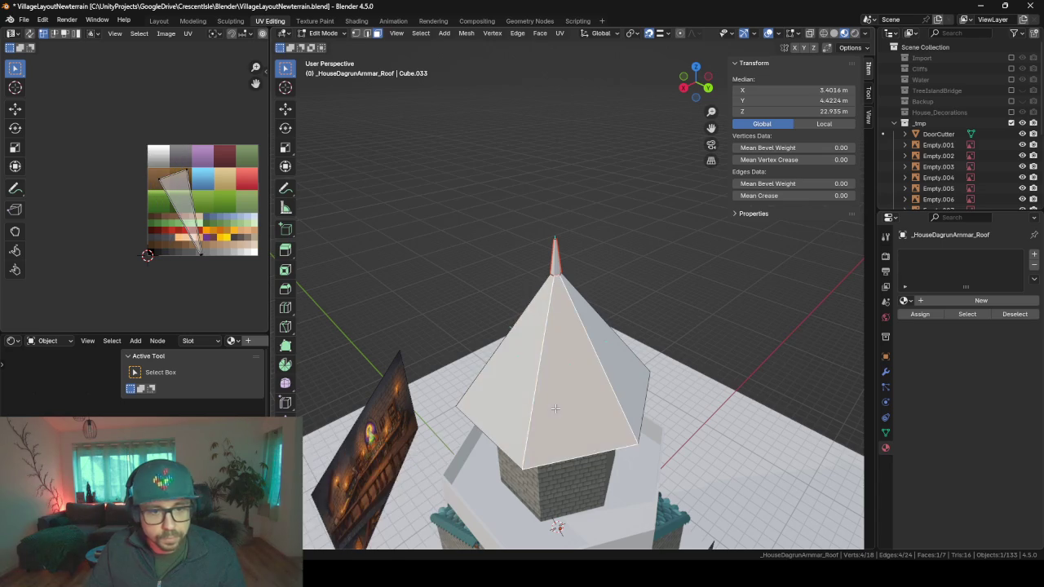
key(u)
click(557, 412)
key(Return)
Step: Smart UV unwrap three more roof faces on the far side individually
middle_drag(609, 410, 632, 405)
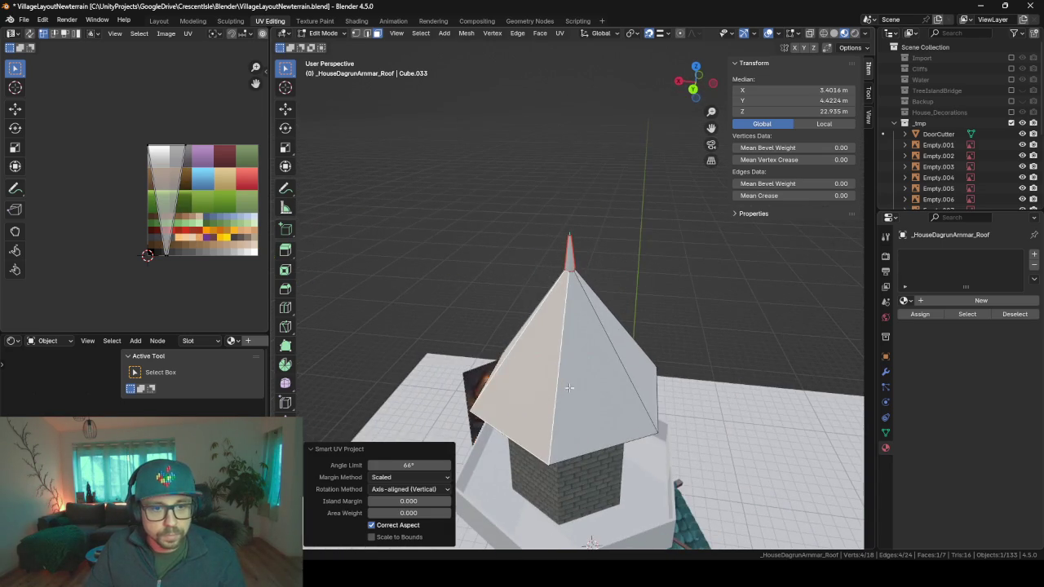
click(632, 405)
key(u)
click(632, 404)
key(Return)
middle_drag(692, 438, 539, 441)
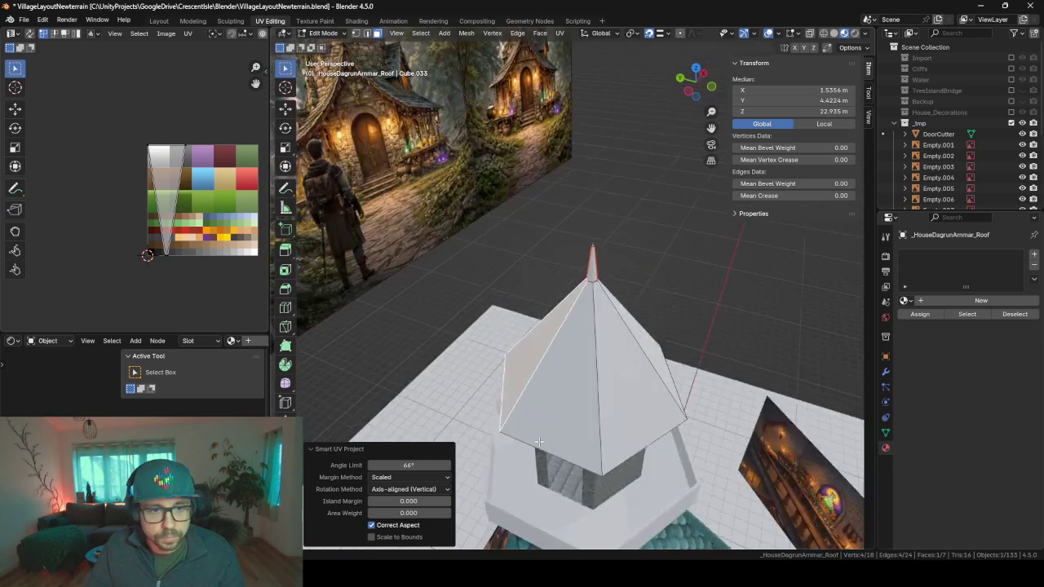
click(572, 399)
key(u)
click(573, 400)
key(Return)
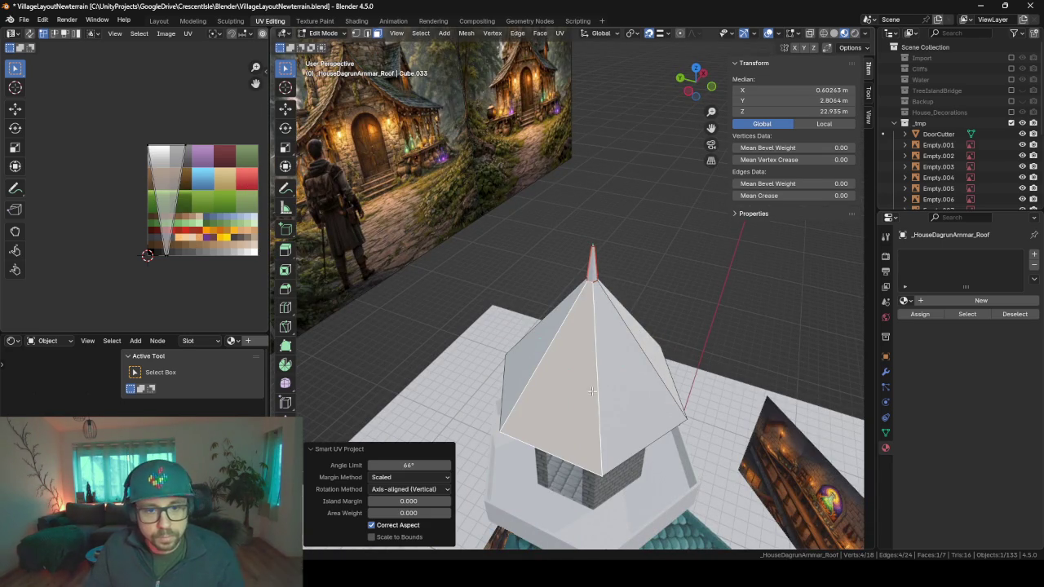
click(611, 390)
middle_drag(702, 418, 627, 437)
key(u)
click(628, 437)
key(Return)
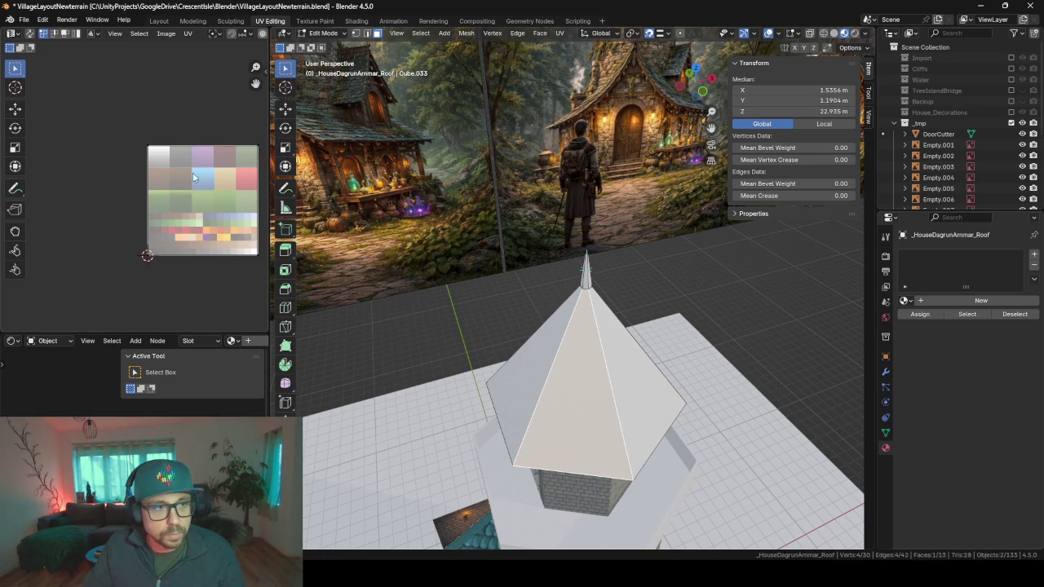
Step: Smart UV unwrap the remaining right and front roof faces individually
click(646, 380)
key(u)
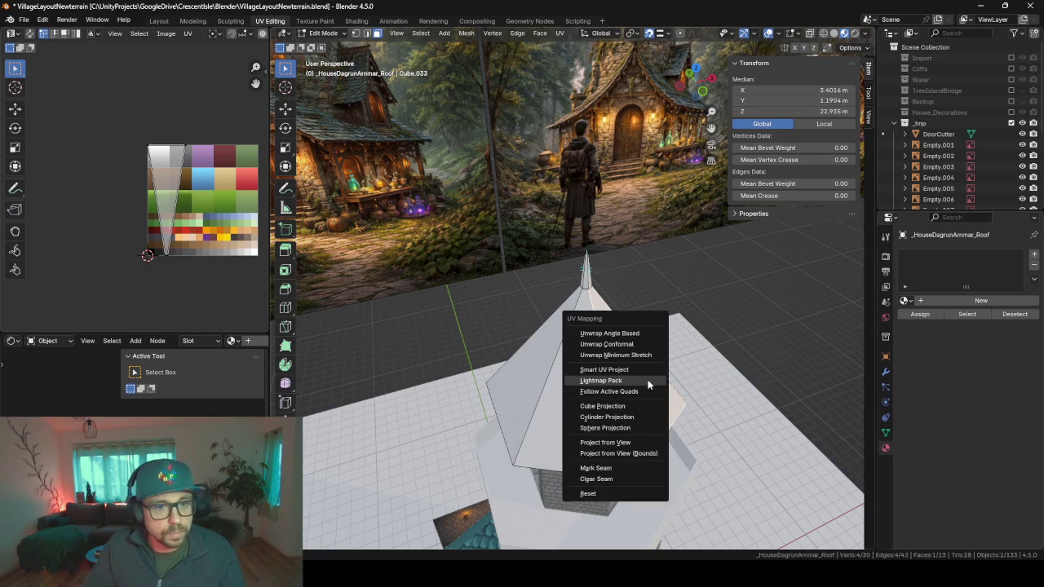
click(604, 371)
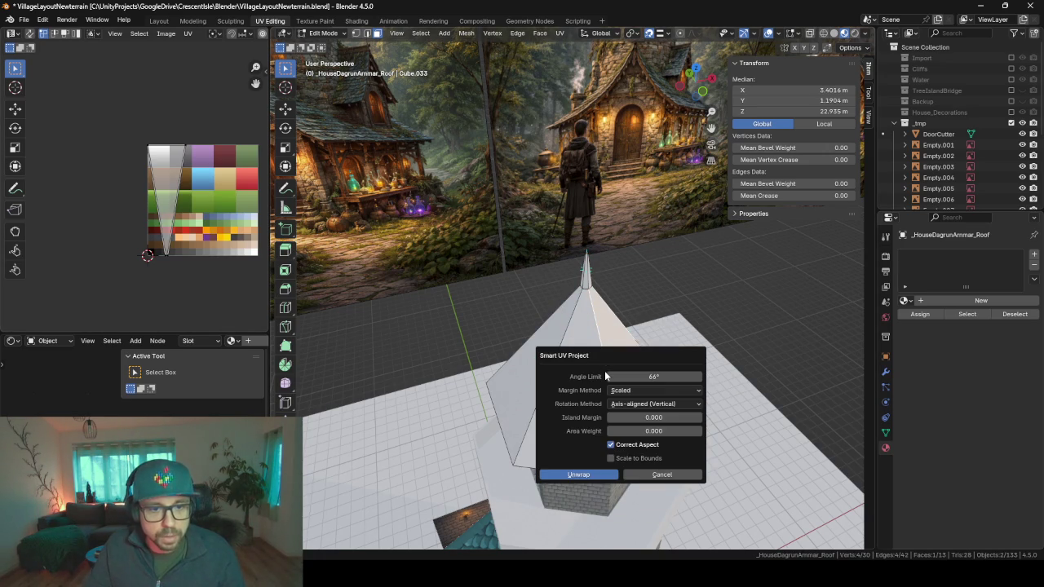
key(Return)
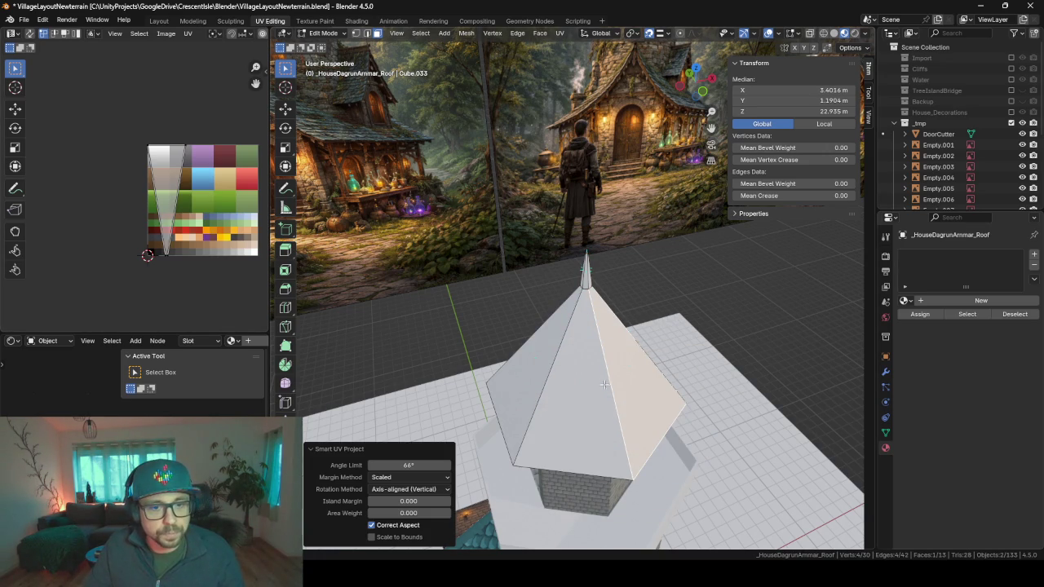
click(604, 384)
key(u)
click(692, 285)
key(Return)
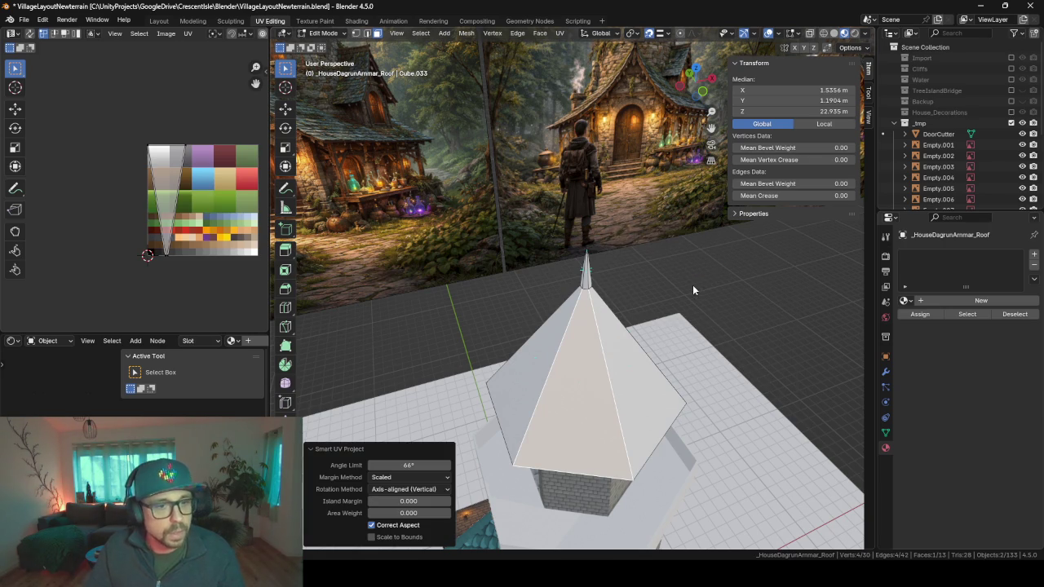
Step: Select all roof faces and assign the Roof material
key(l)
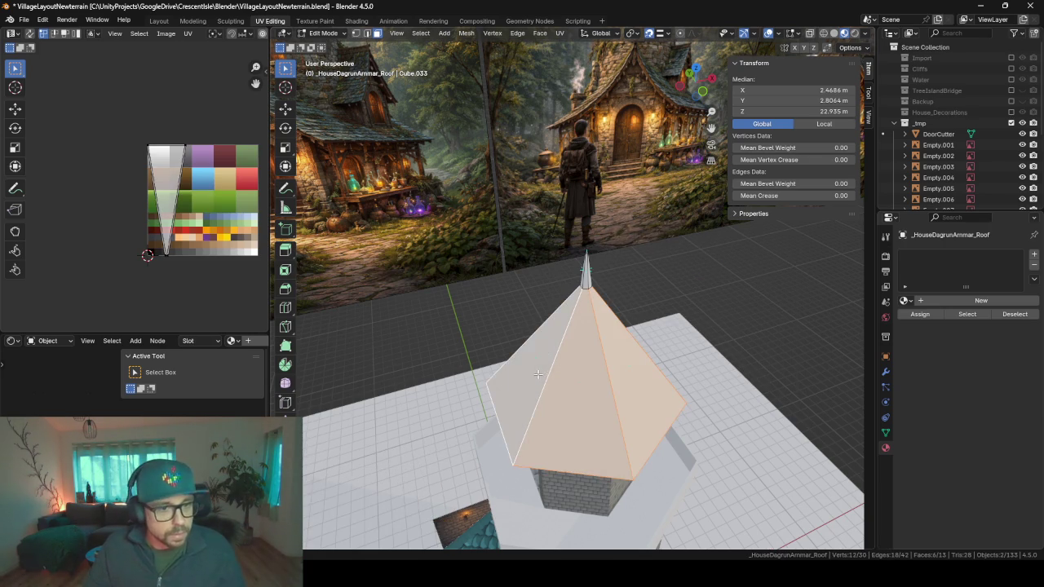
click(903, 302)
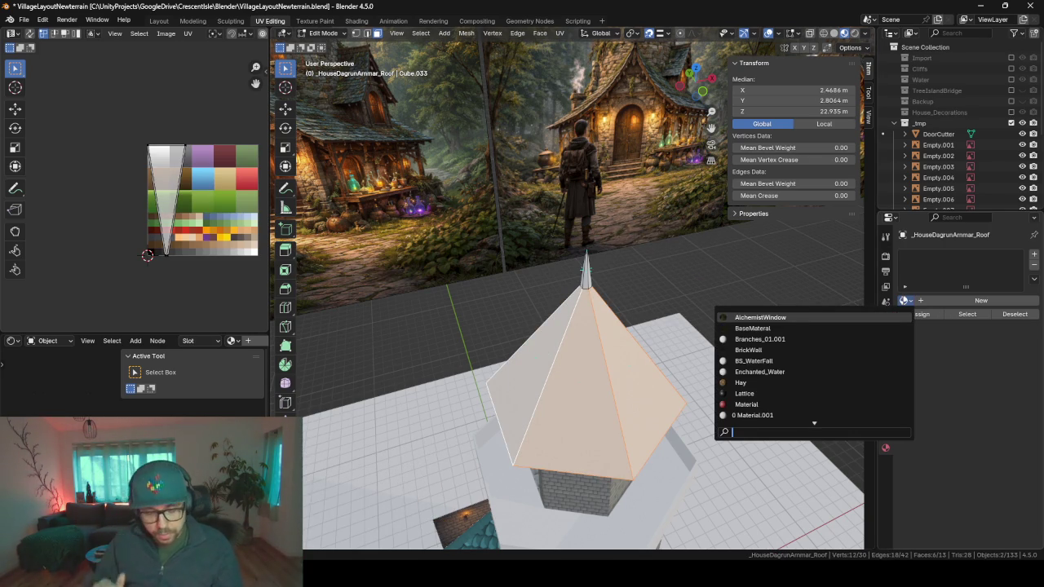
text(roof)
key(Return)
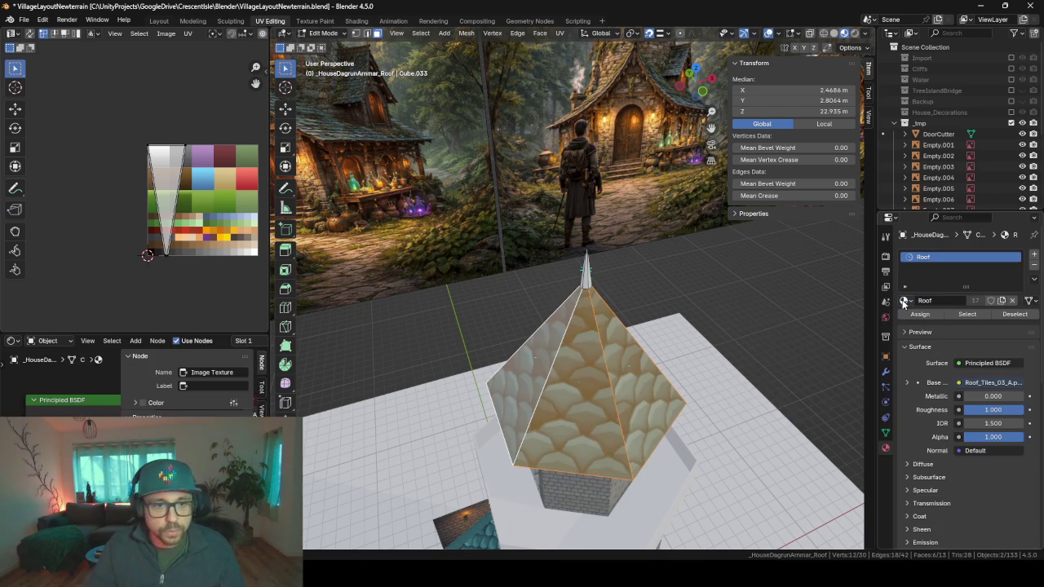
Step: Rotate the roof UV island 180° and scale it up
text(a)
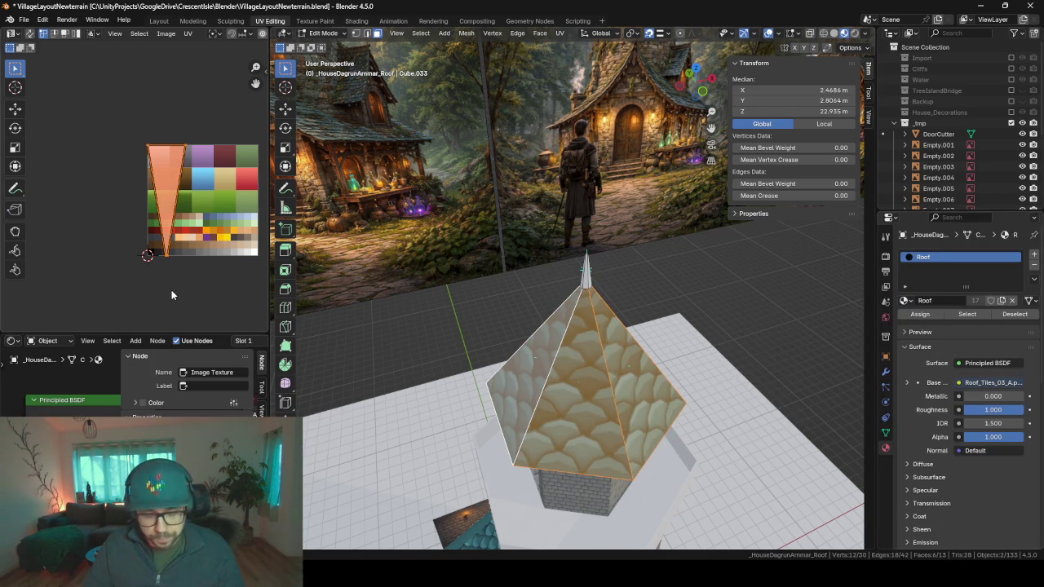
text(r180)
key(Return)
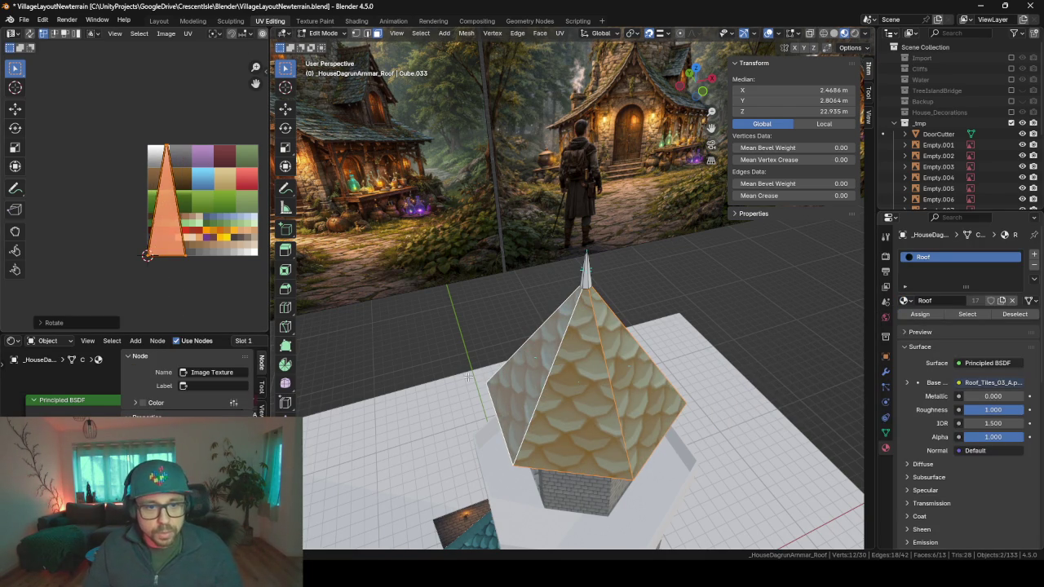
middle_drag(608, 403, 442, 373)
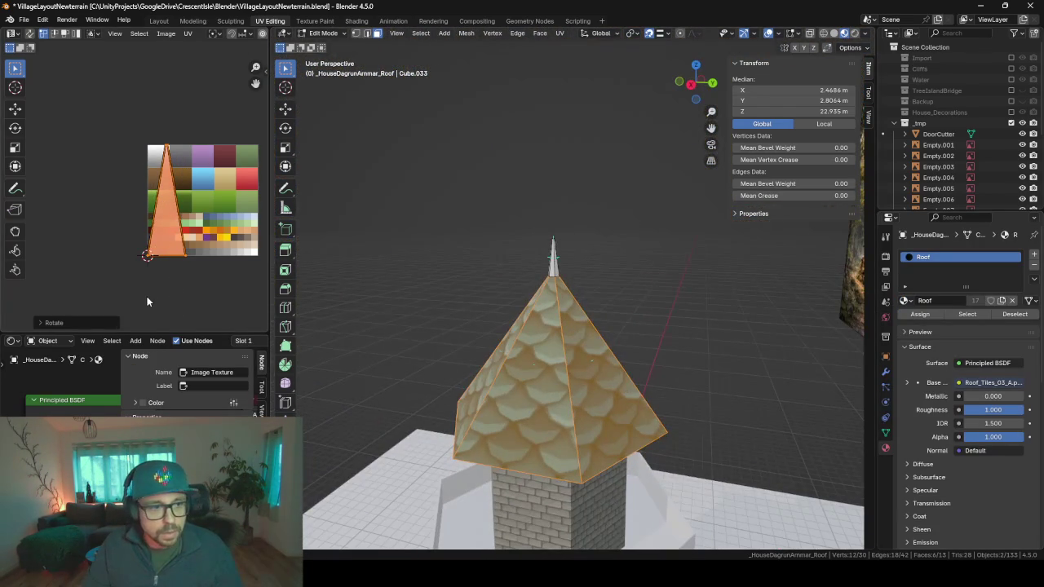
key(s)
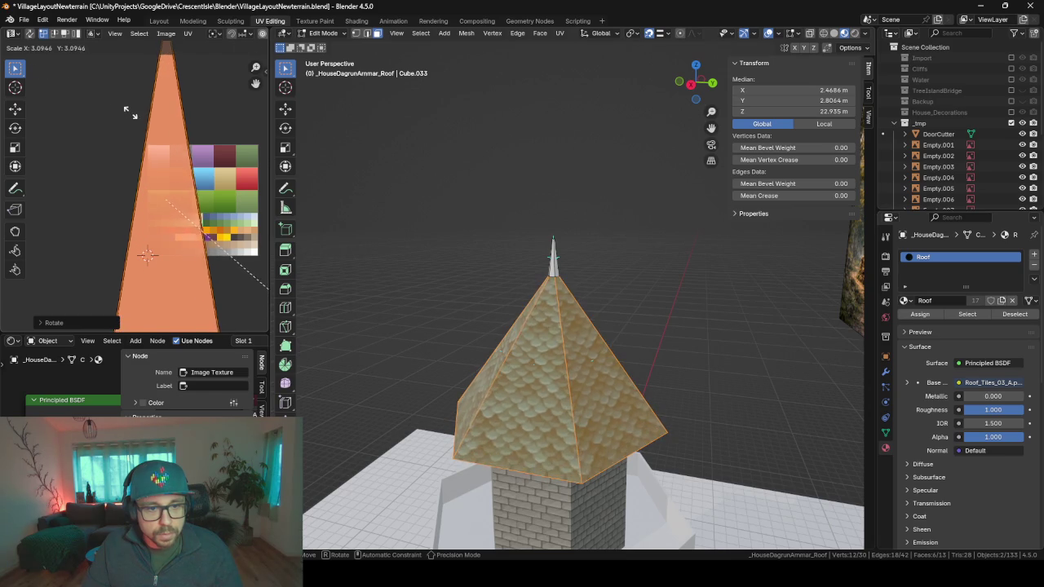
click(127, 110)
Step: Check the tiled roof in Object Mode, then add a horizontal edge loop across it
key(Tab)
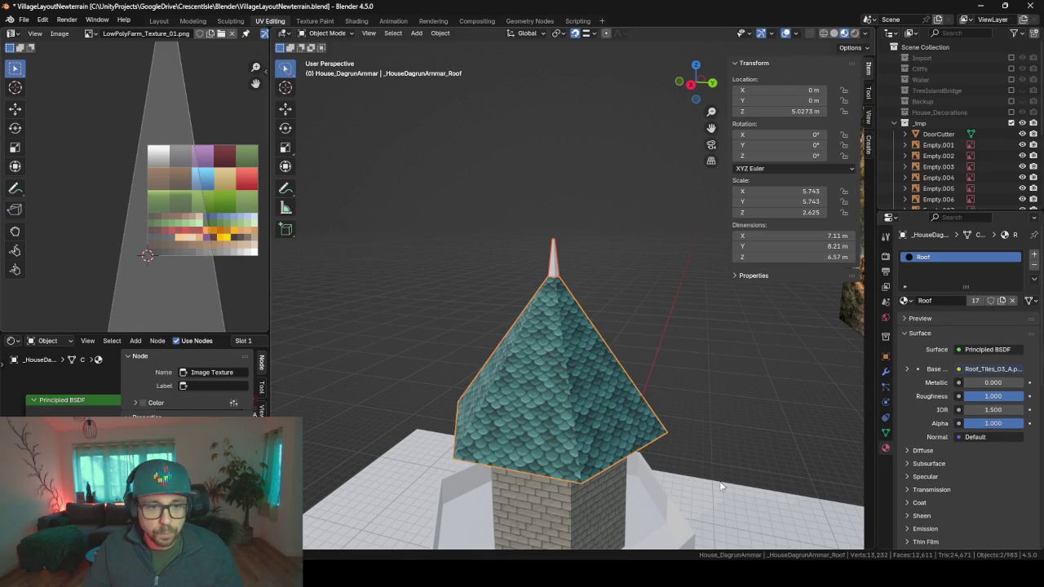
mouse_move(721, 487)
middle_down()
mouse_move(514, 231)
mouse_move(609, 330)
mouse_move(654, 325)
mouse_move(597, 308)
mouse_move(607, 335)
middle_up()
scroll(471, 238, down, 3)
scroll(594, 208, up, 5)
middle_drag(618, 248, 622, 278)
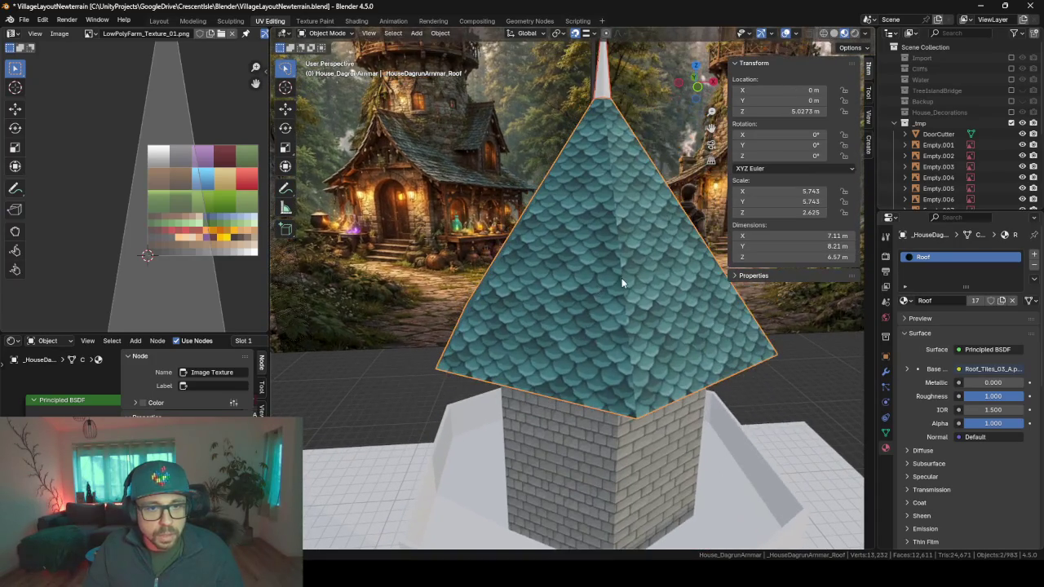
key(Tab)
key(ctrl+r)
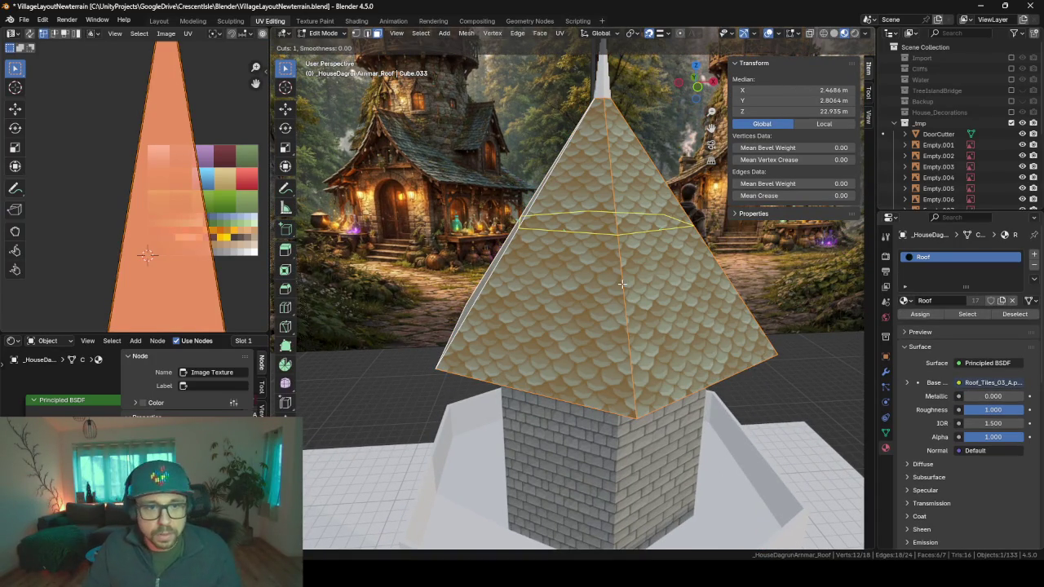
click(621, 281)
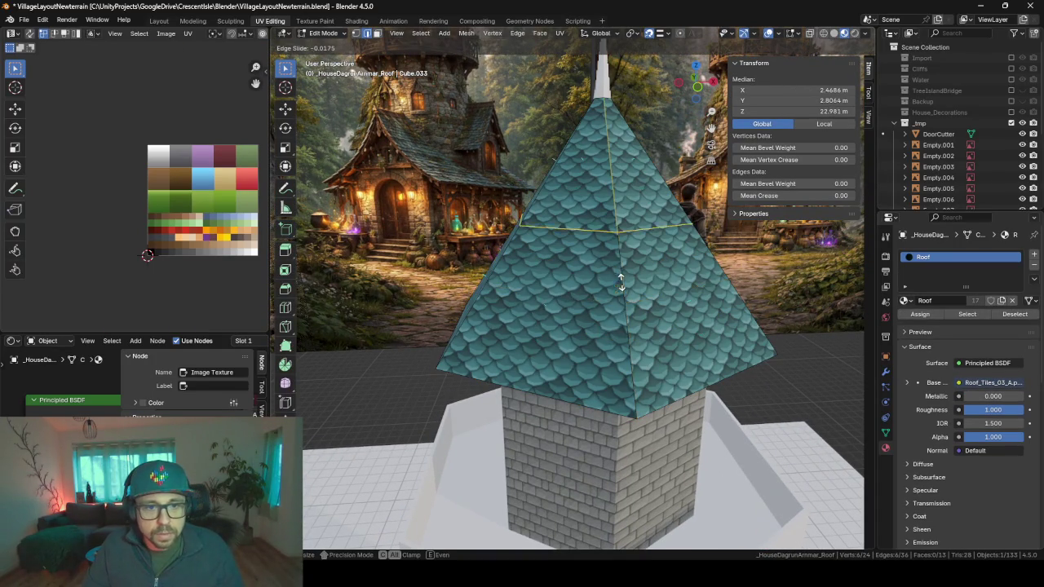
Step: Add a second centred edge loop near the top of the teal roof
click(662, 392)
key(ctrl+r)
click(622, 203)
right_click(660, 311)
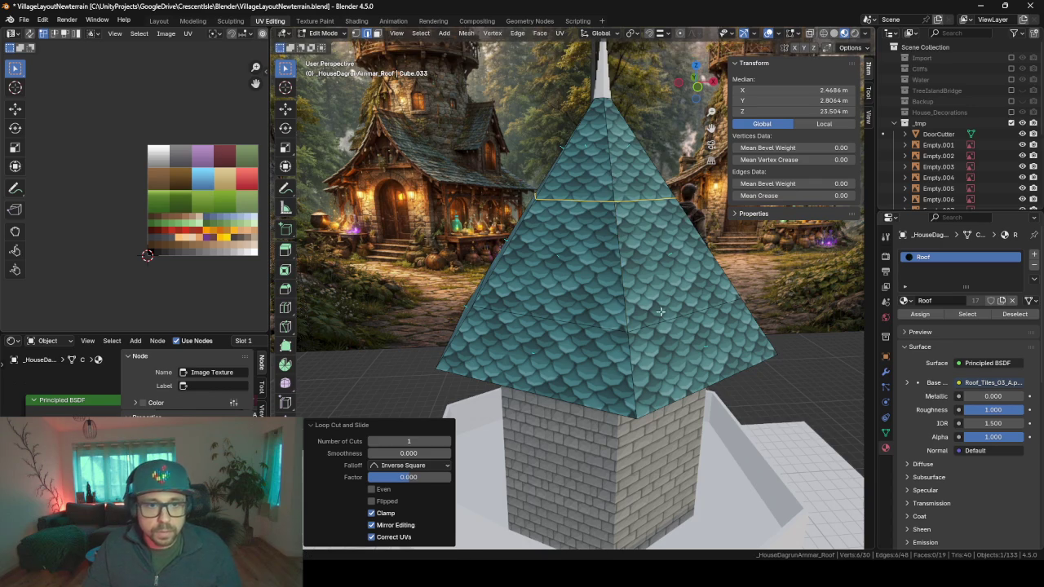
Step: Scale both roof edge loops inward to 0.711, keeping the roof height fixed
alt+click(666, 320)
alt+shift+click(643, 203)
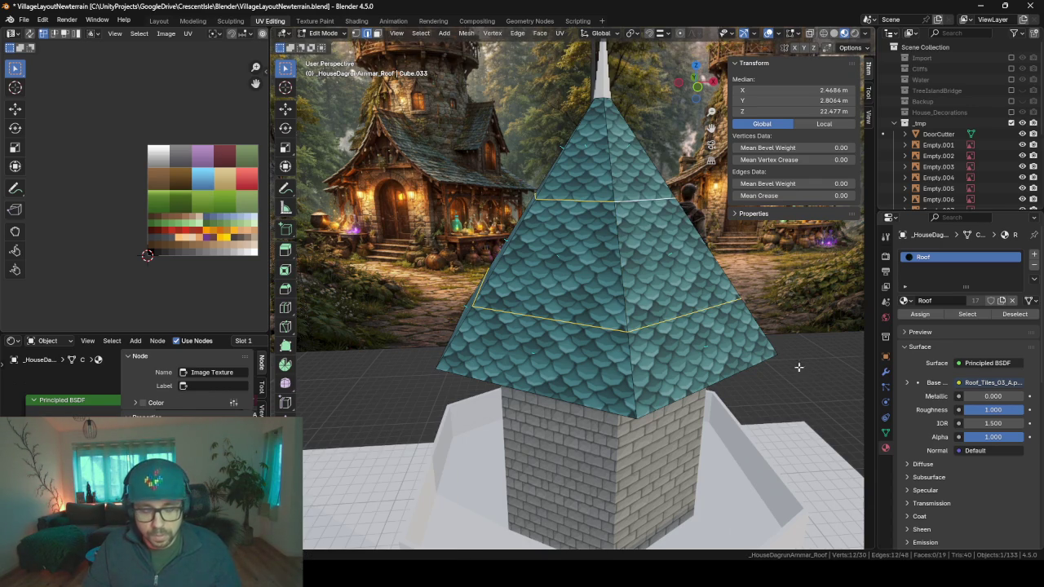
key(s)
key(shift+z)
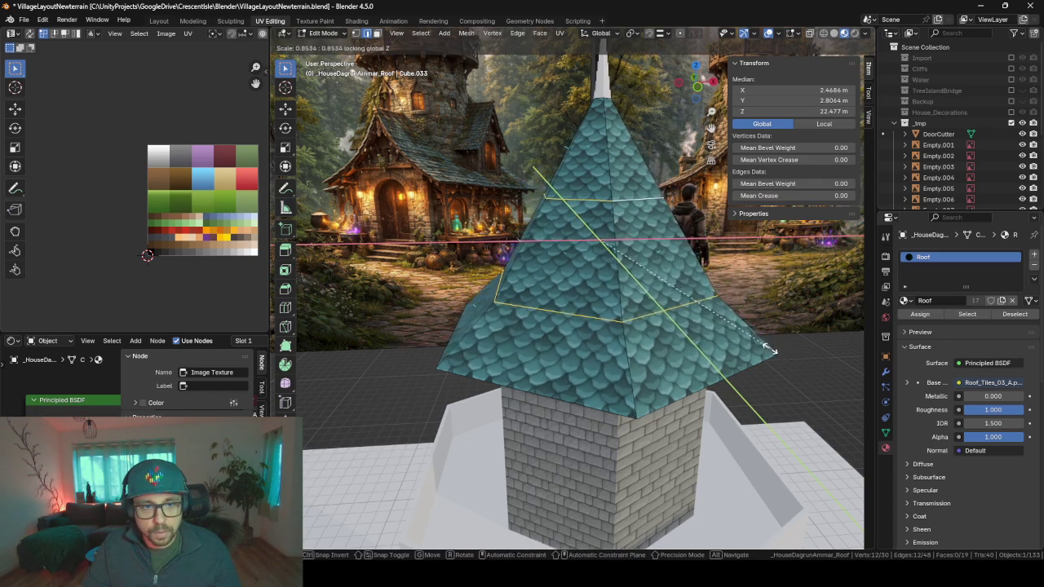
click(702, 277)
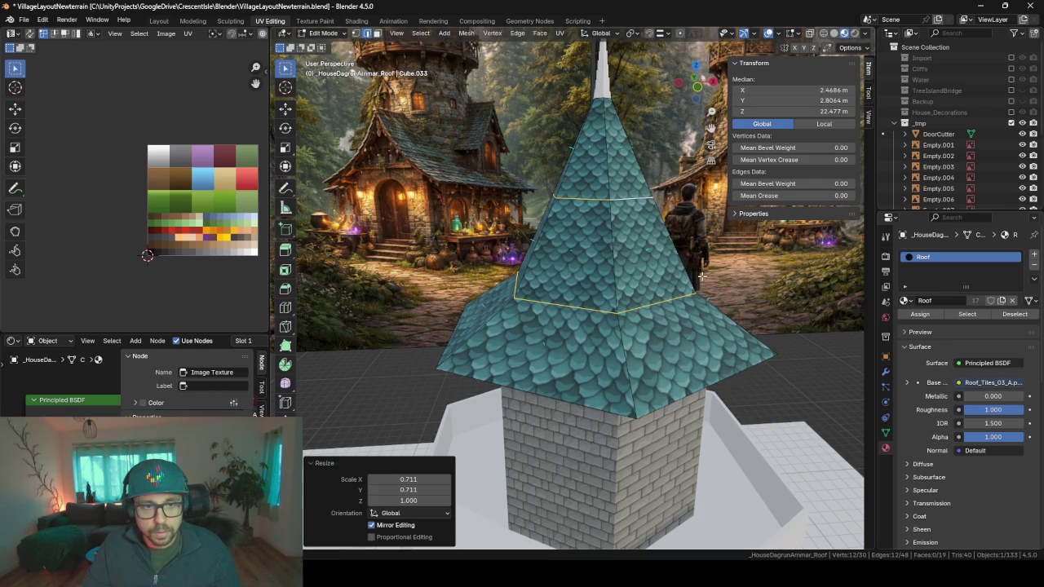
Step: Shrink the upper edge loop further to flare the spire, then return to Object Mode
click(644, 198)
alt+click(630, 197)
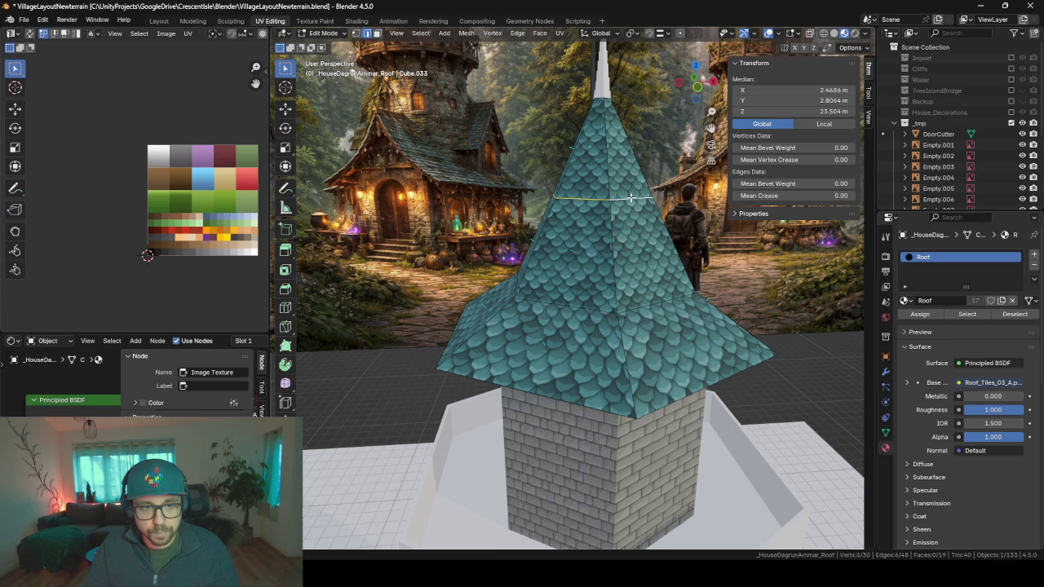
key(s)
key(shift+z)
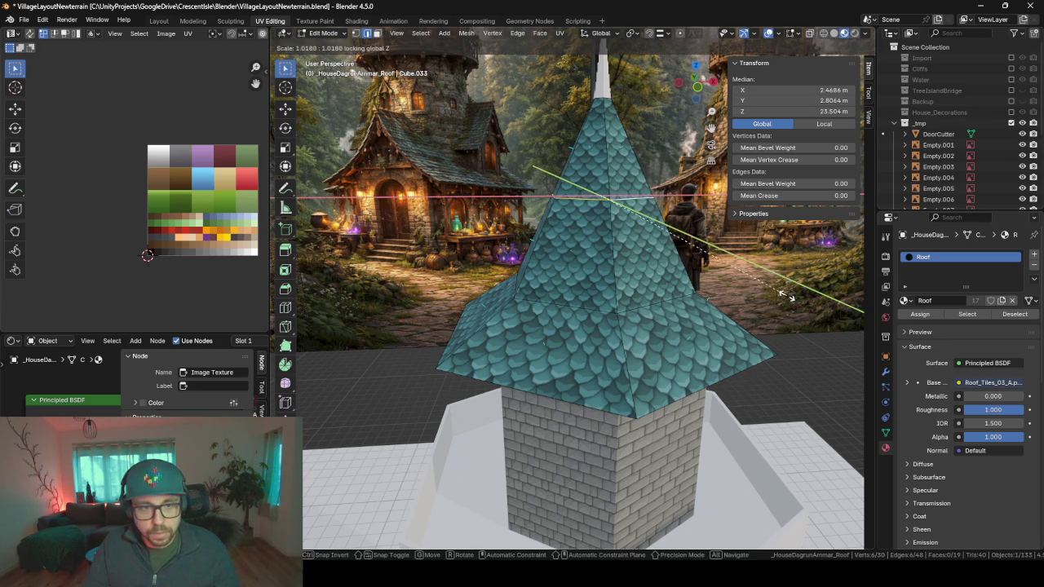
click(644, 306)
key(Tab)
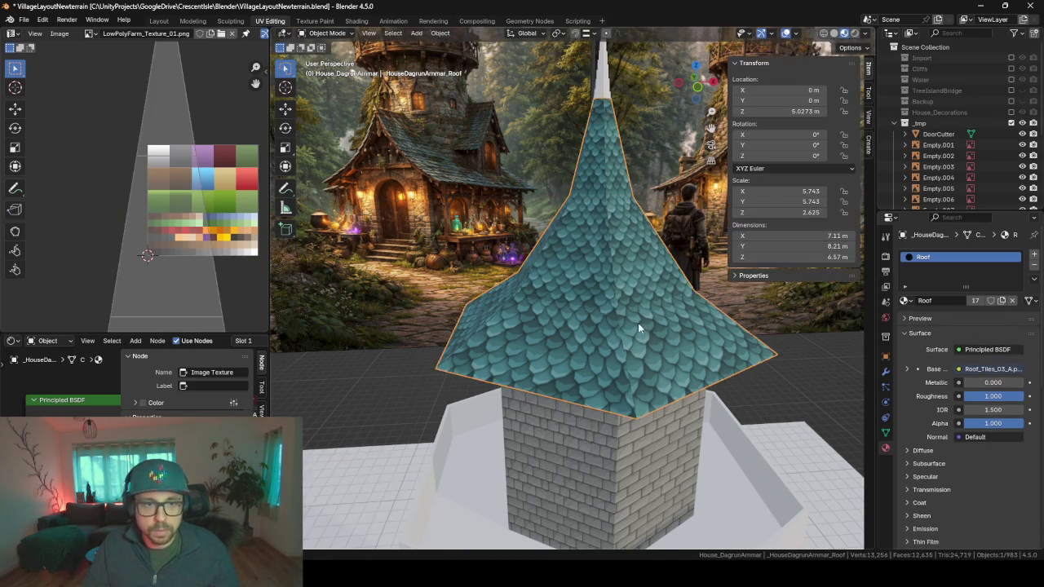
scroll(638, 323, down, 5)
Step: Inspect the tower from several sides and frame the small spire-tip object
mouse_move(676, 358)
middle_down()
mouse_move(578, 329)
mouse_move(684, 329)
middle_up()
mouse_move(576, 295)
middle_down()
mouse_move(603, 302)
mouse_move(557, 293)
middle_up()
scroll(557, 293, up, 1)
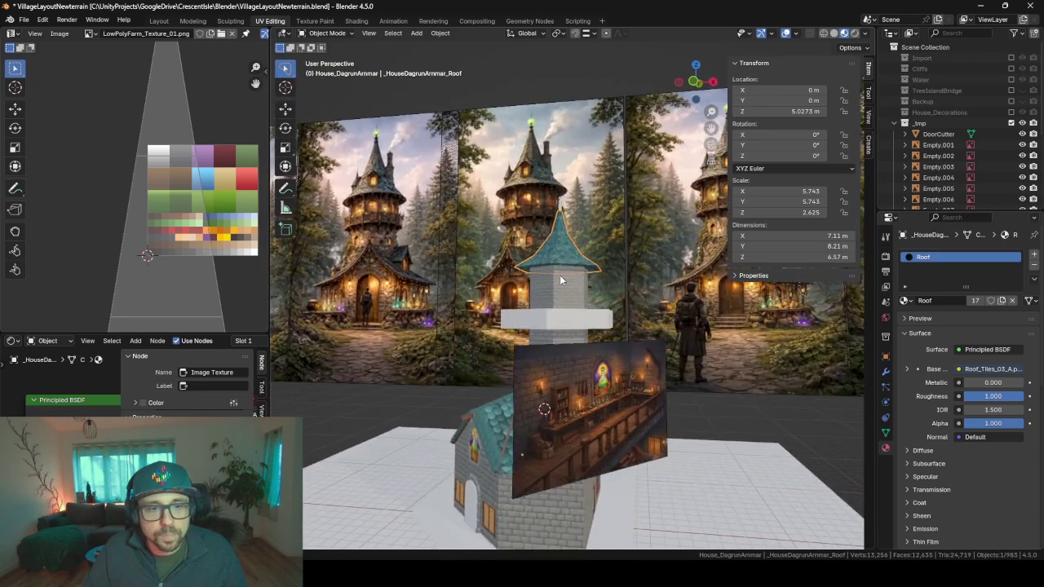
scroll(559, 275, up, 4)
mouse_move(577, 247)
shift+middle_down()
mouse_move(576, 341)
mouse_move(522, 228)
shift+middle_up()
scroll(575, 341, down, 5)
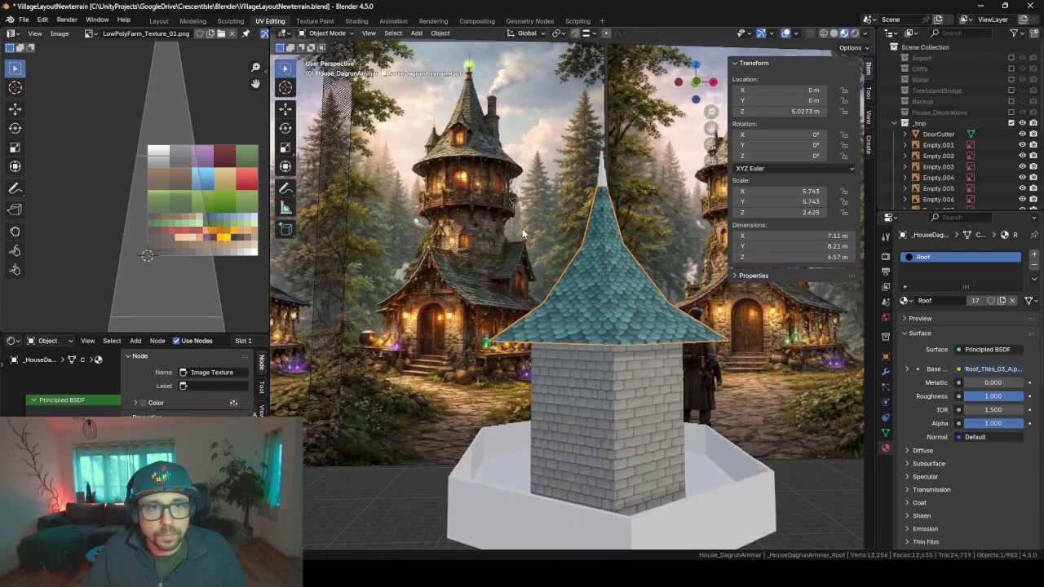
click(601, 173)
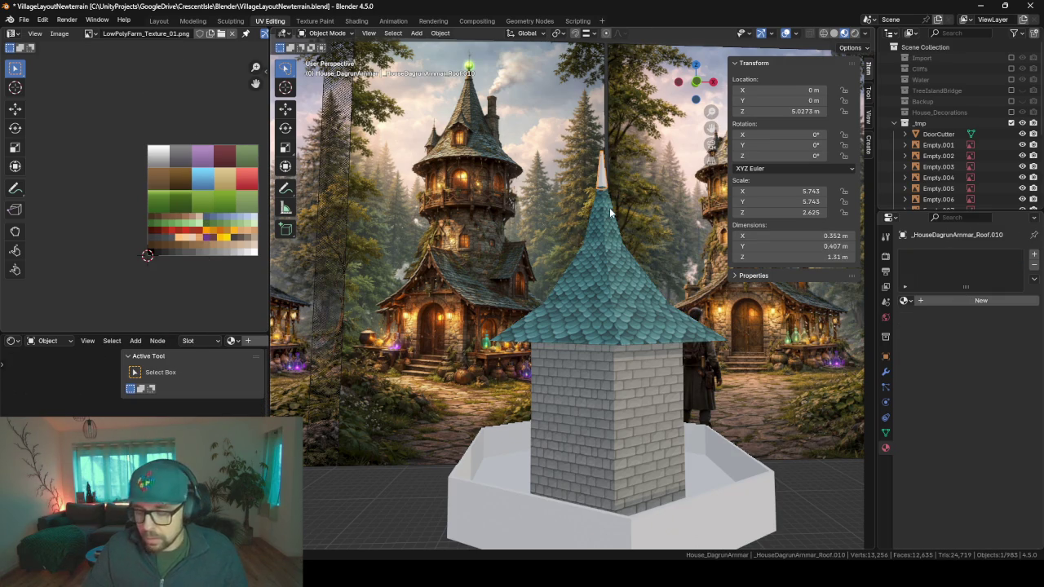
key(KP_Decimal)
scroll(609, 207, down, 2)
scroll(609, 207, down, 2)
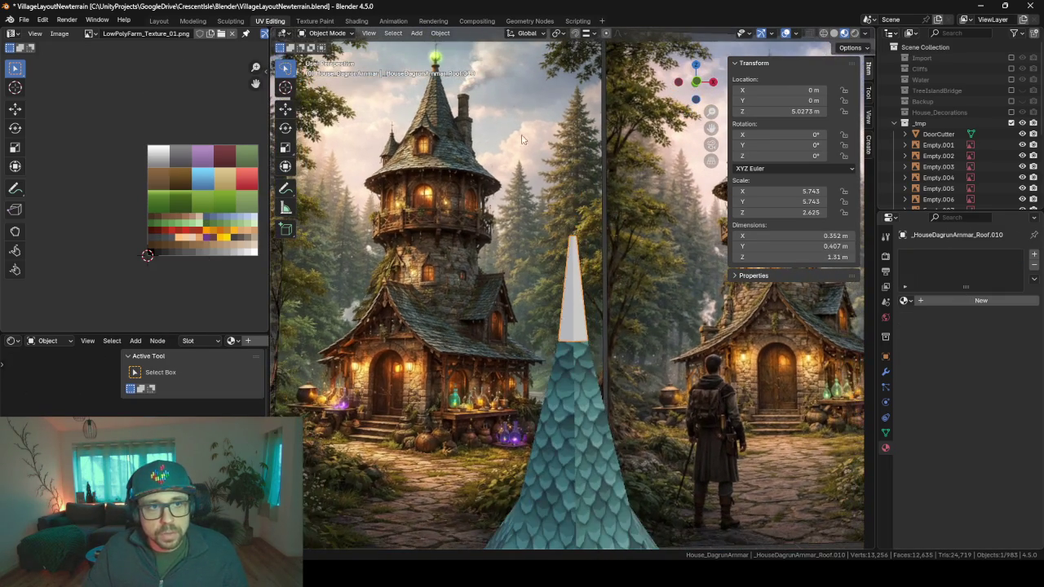
Step: Orbit out and around the whole house, including its left side and reference images
middle_drag(514, 251, 595, 271)
scroll(487, 229, down, 2)
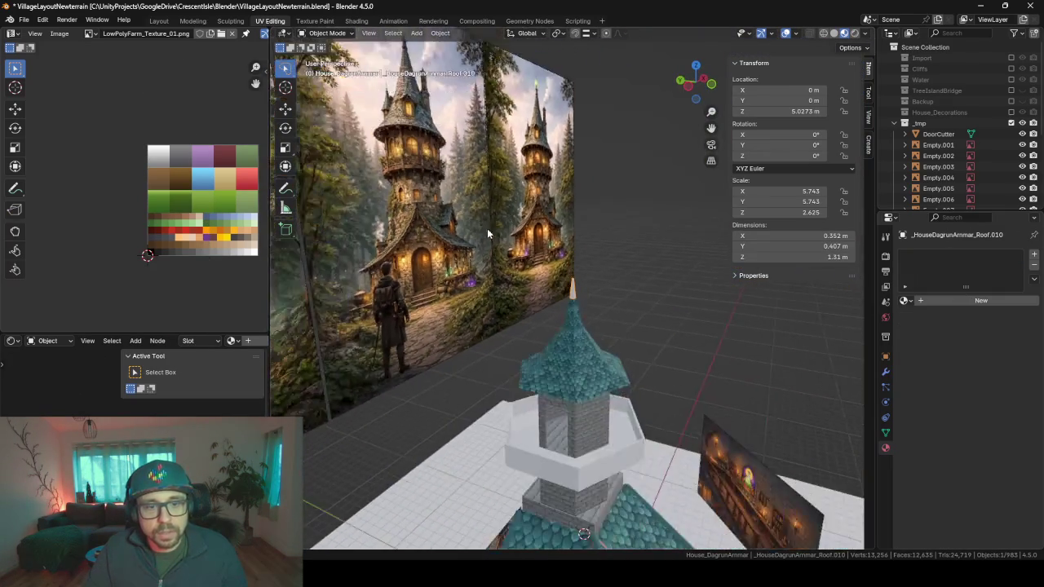
scroll(478, 276, down, 2)
scroll(440, 175, down, 2)
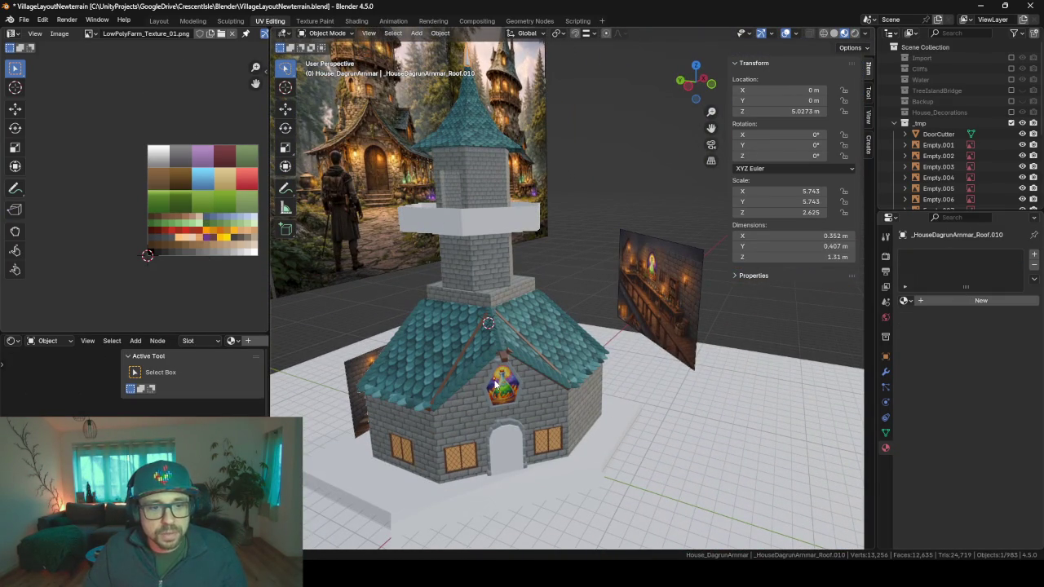
mouse_move(655, 241)
middle_down()
mouse_move(621, 237)
mouse_move(585, 202)
middle_up()
scroll(599, 223, up, 2)
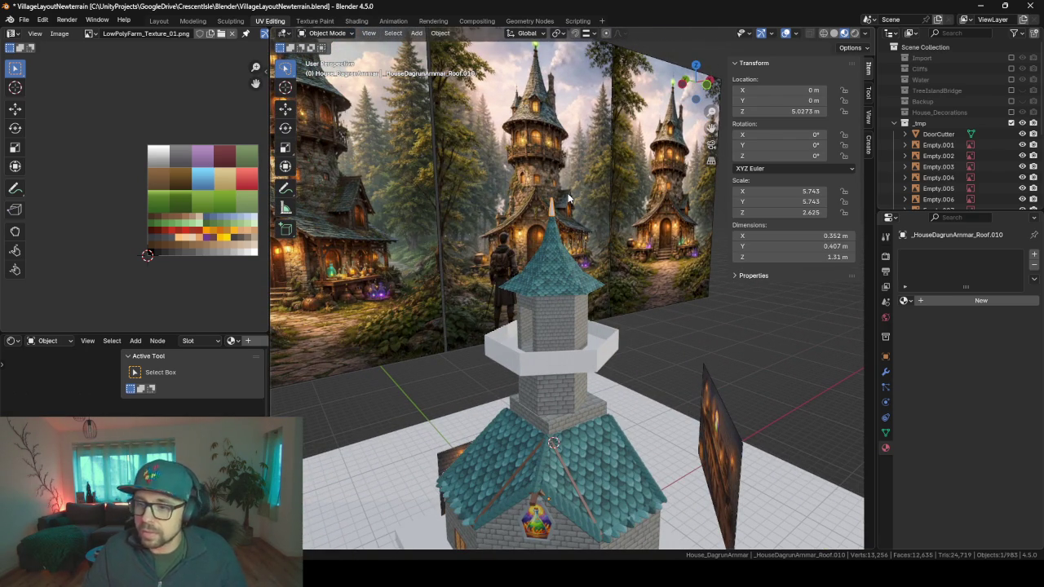
mouse_move(581, 260)
middle_down()
mouse_move(577, 439)
mouse_move(566, 289)
mouse_move(567, 306)
middle_up()
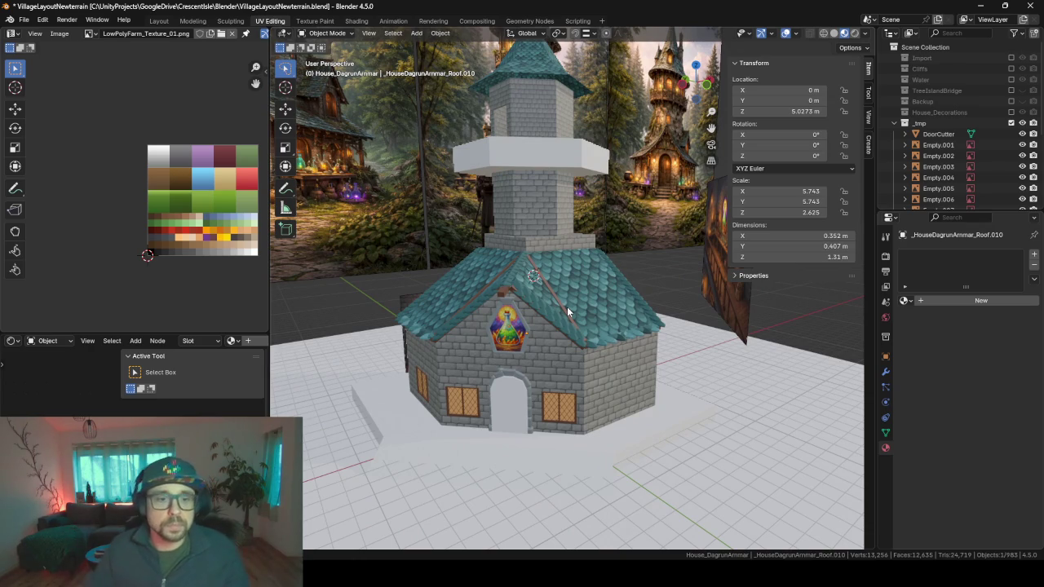
mouse_move(430, 236)
middle_down()
mouse_move(470, 263)
mouse_move(571, 267)
mouse_move(450, 261)
mouse_move(527, 267)
middle_up()
scroll(472, 261, down, 4)
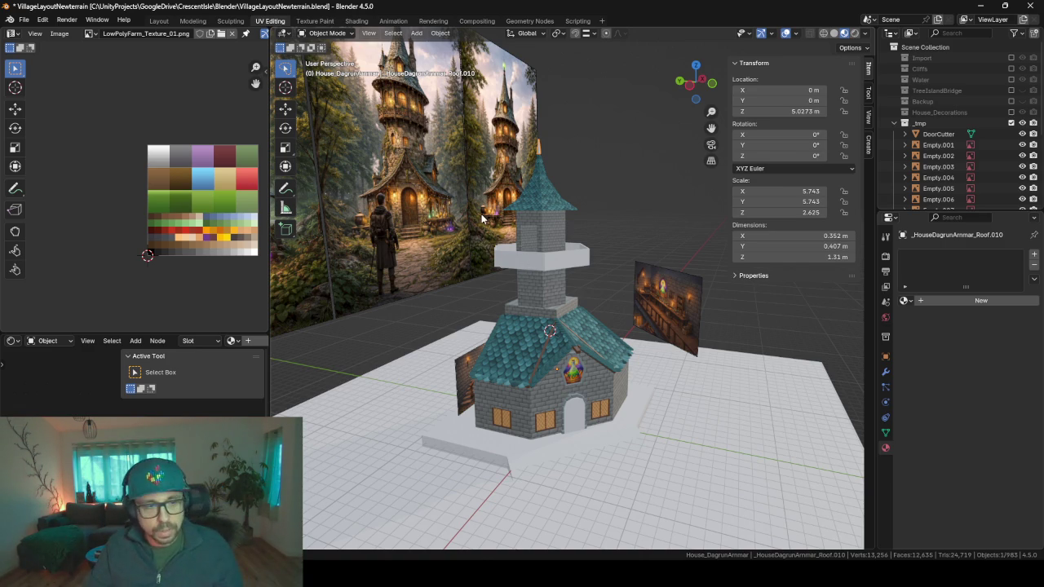
Step: Save VillageLayoutNewterrain.blend and bring up the F3 operator search
key(ctrl+s)
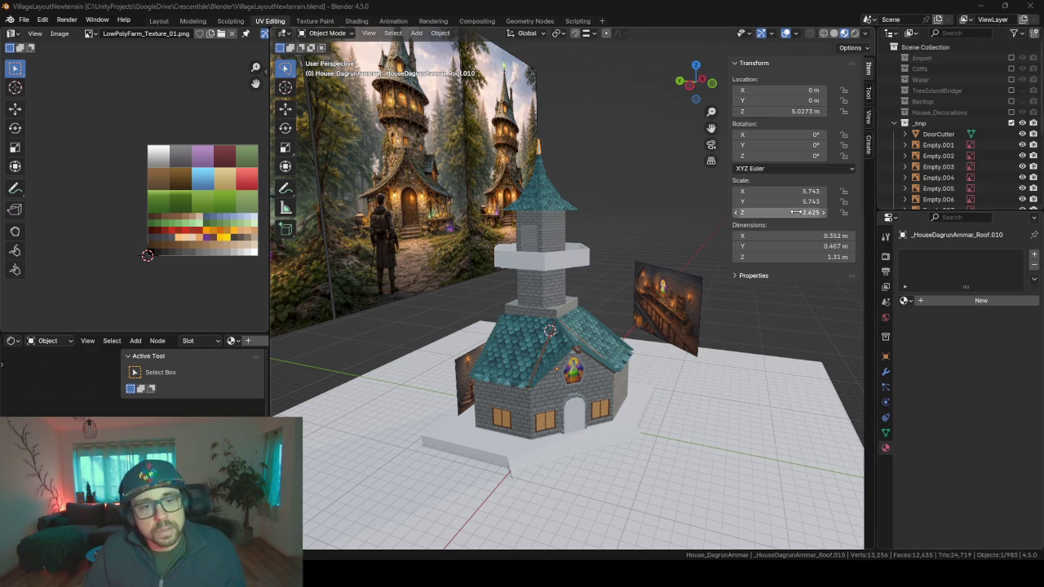
mouse_move(641, 259)
middle_down()
mouse_move(547, 254)
mouse_move(595, 258)
middle_up()
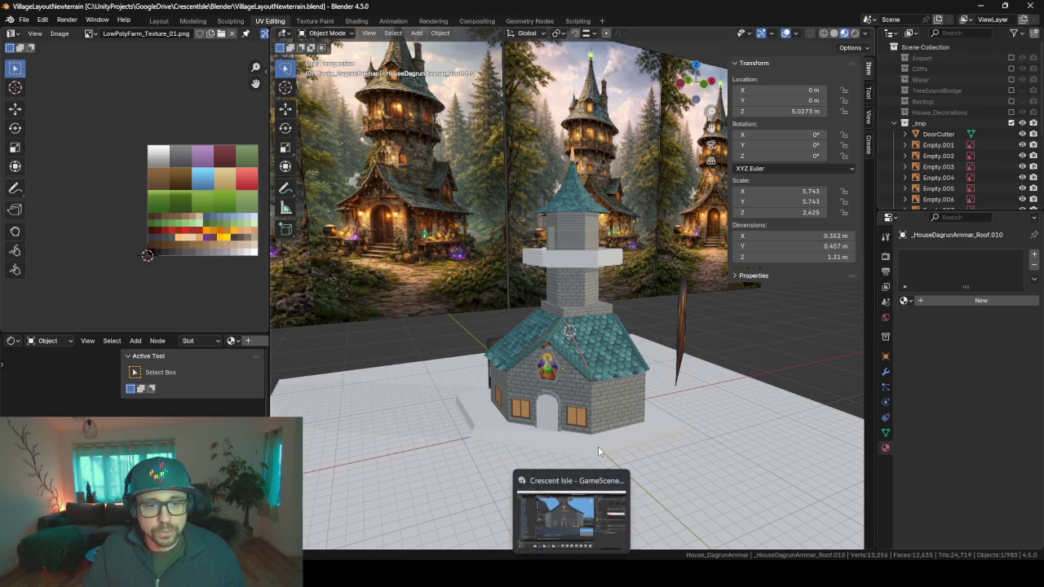
key(F3)
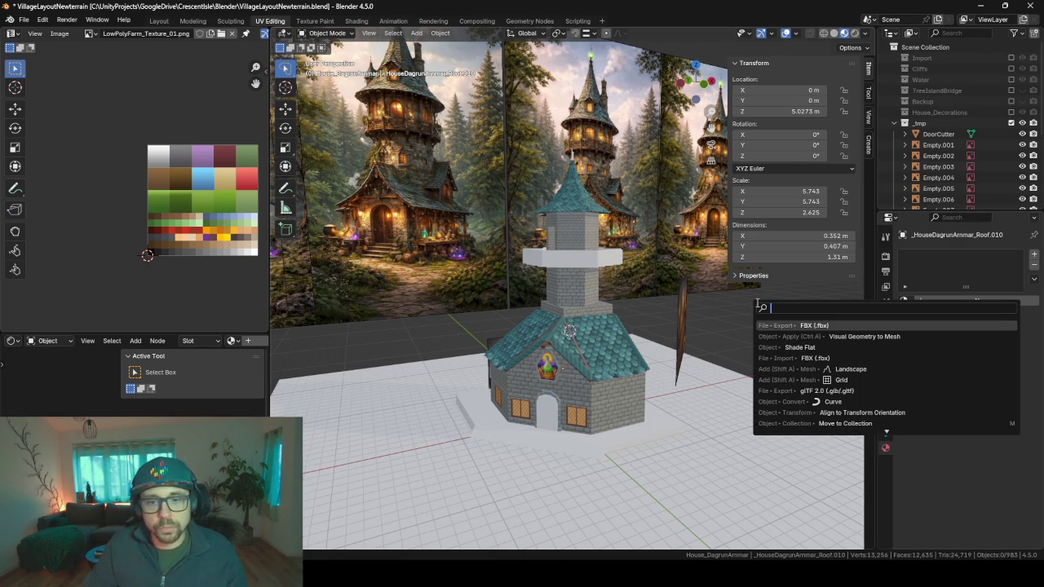
Step: Export the active collection as _HouseDagrunArmmarConcept.fbx, overwriting the file in Unity's FBX folder
key(Return)
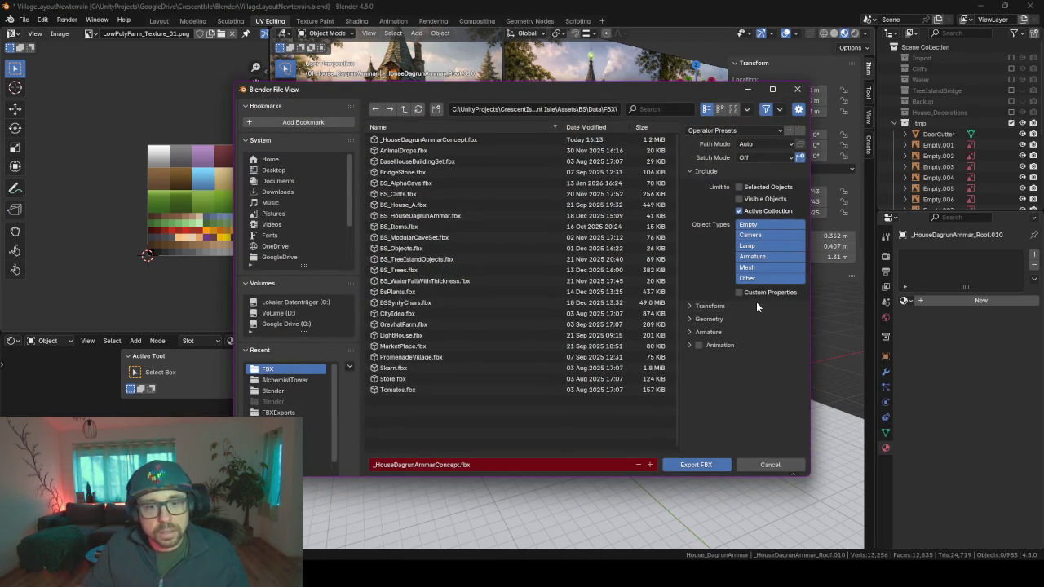
click(687, 464)
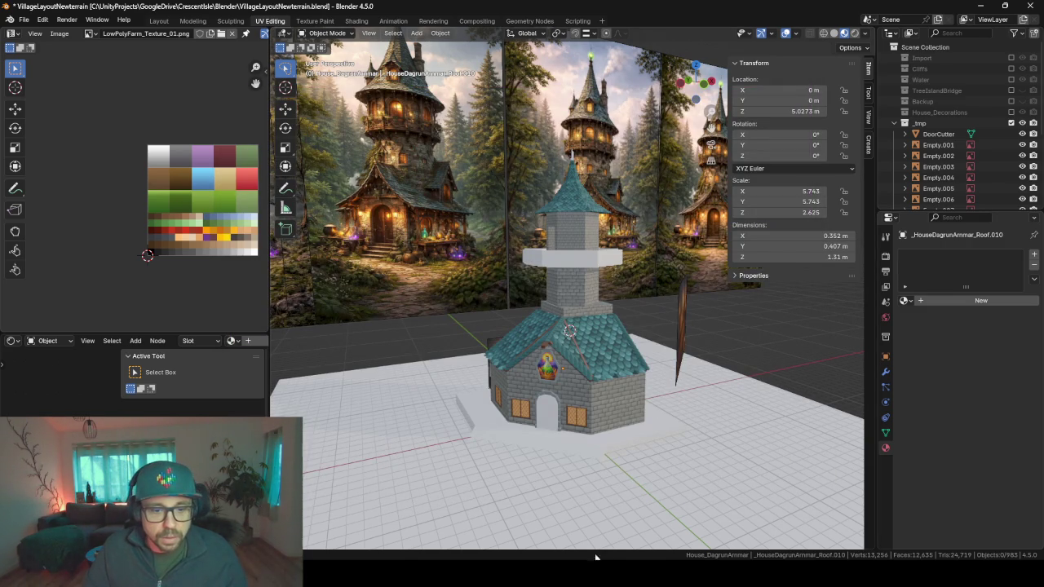
Step: Switch to Unity and view the updated house from above in the Scene view
key(alt+Tab)
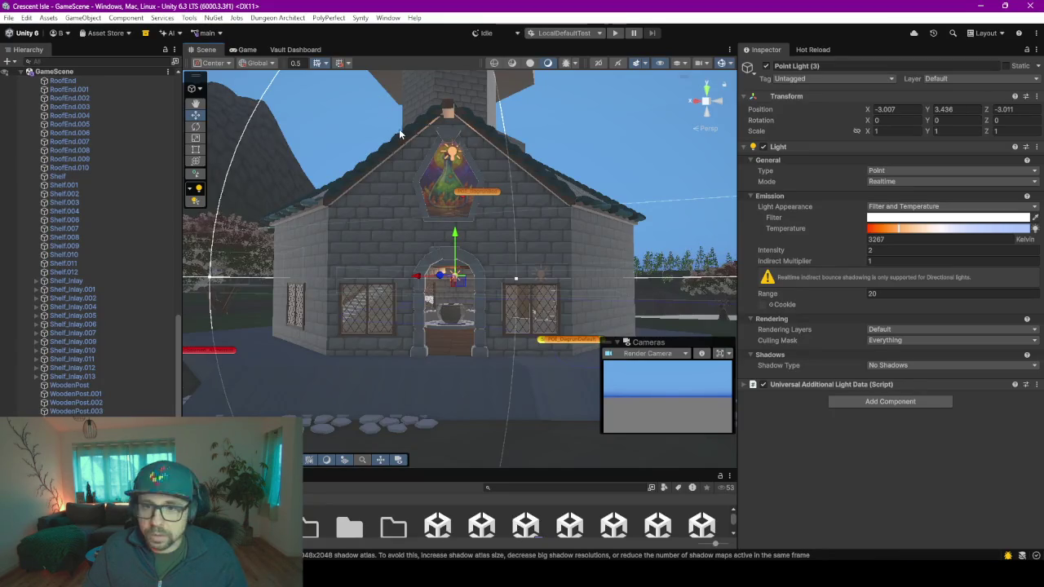
alt+drag(419, 150, 457, 229)
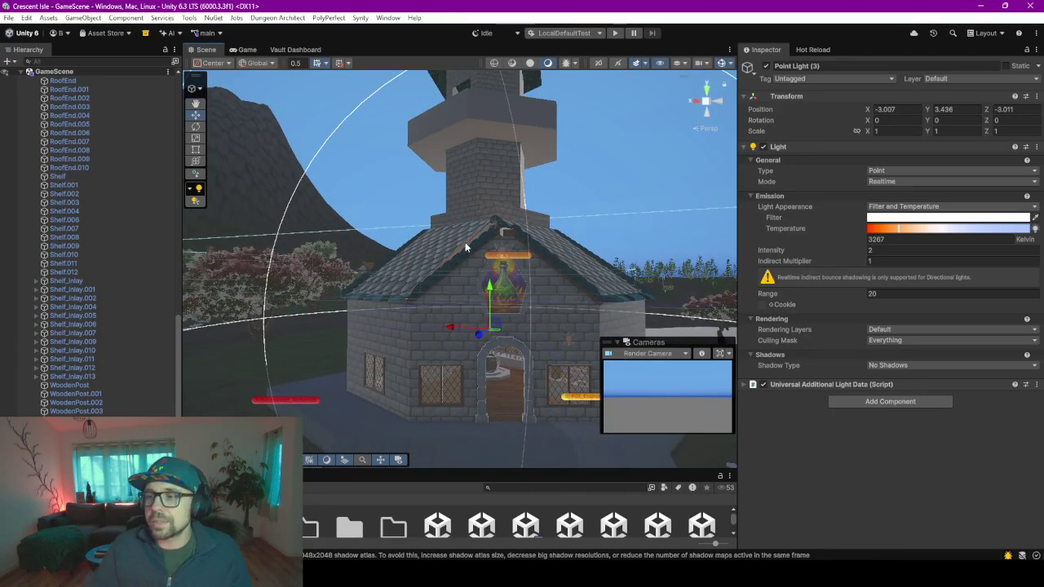
mouse_move(457, 229)
alt+mouse_down()
mouse_move(483, 279)
mouse_move(474, 258)
alt+mouse_up()
middle_drag(466, 242, 482, 277)
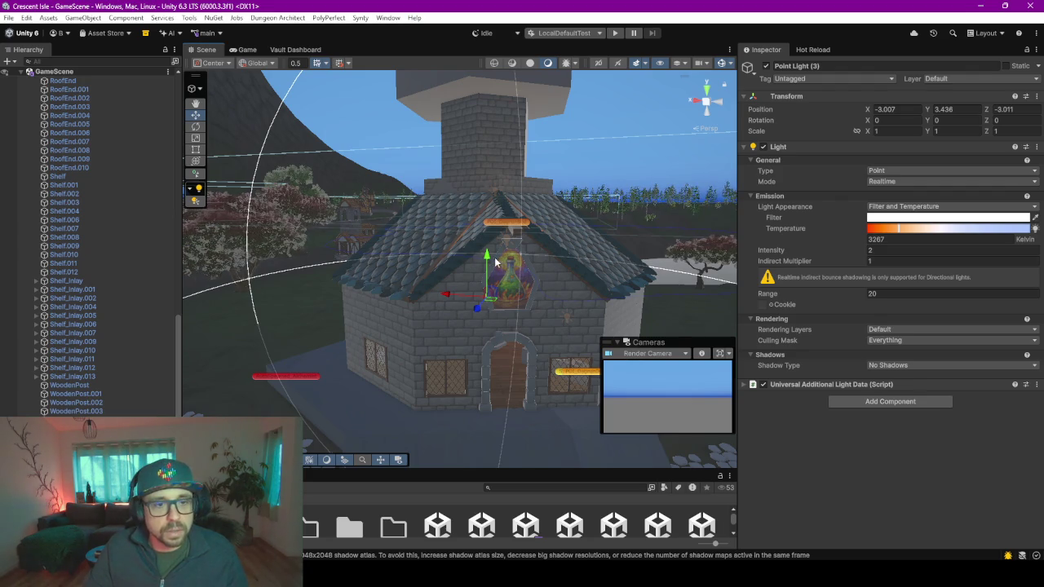
scroll(456, 236, down, 3)
scroll(470, 231, down, 3)
middle_drag(470, 231, 473, 239)
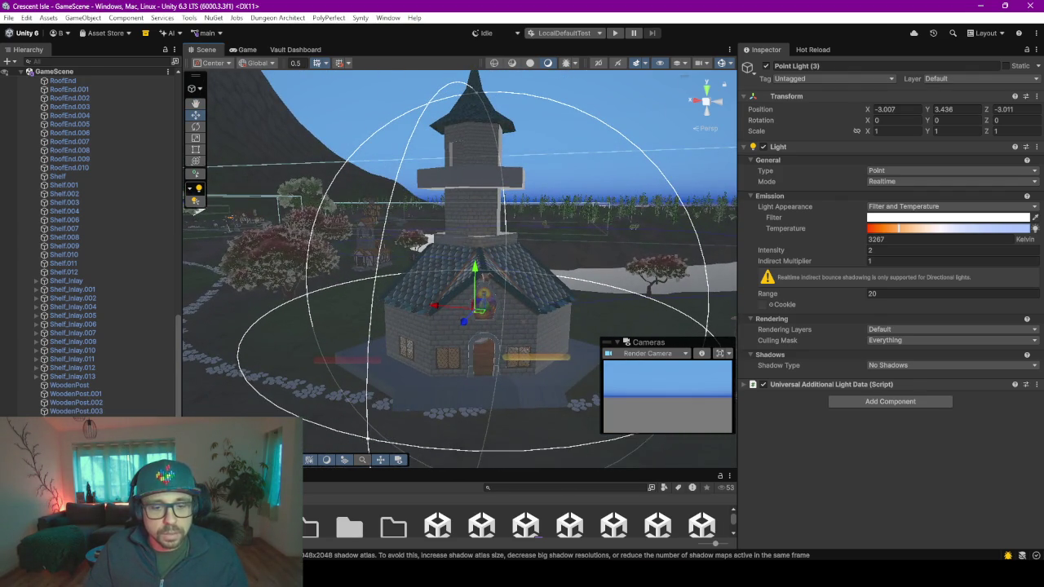
Step: Minimize Blender, then fly into the house past the stairs up to the ceiling beams
key(alt+Tab)
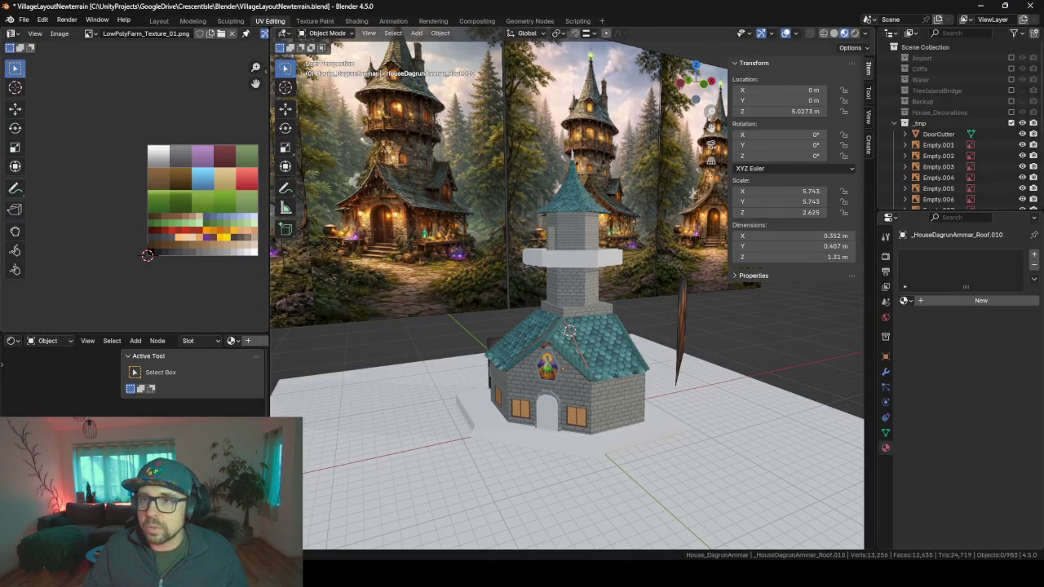
click(1005, 5)
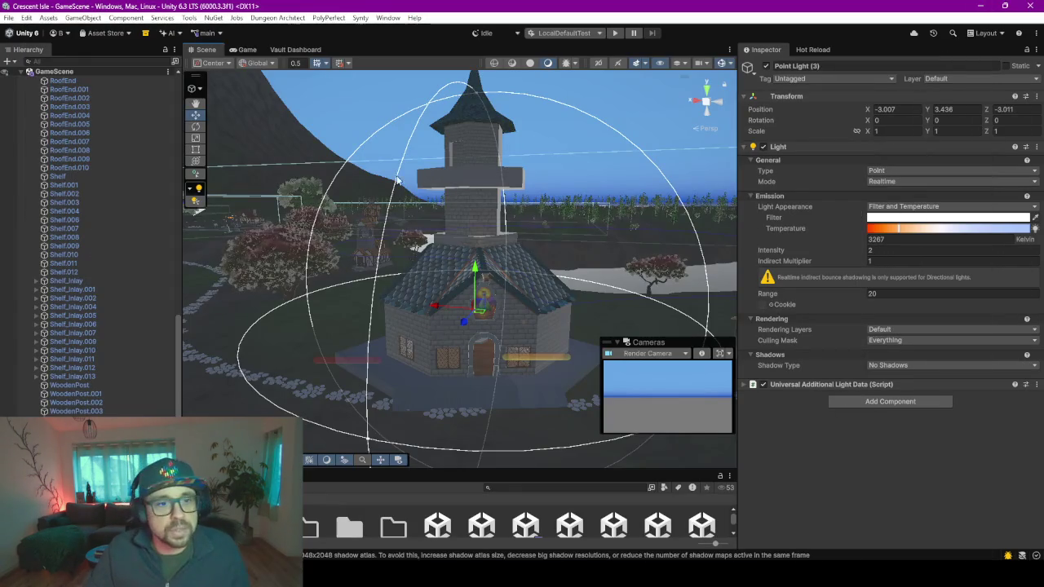
mouse_move(520, 229)
alt+mouse_down()
mouse_move(404, 298)
mouse_move(713, 75)
alt+mouse_up()
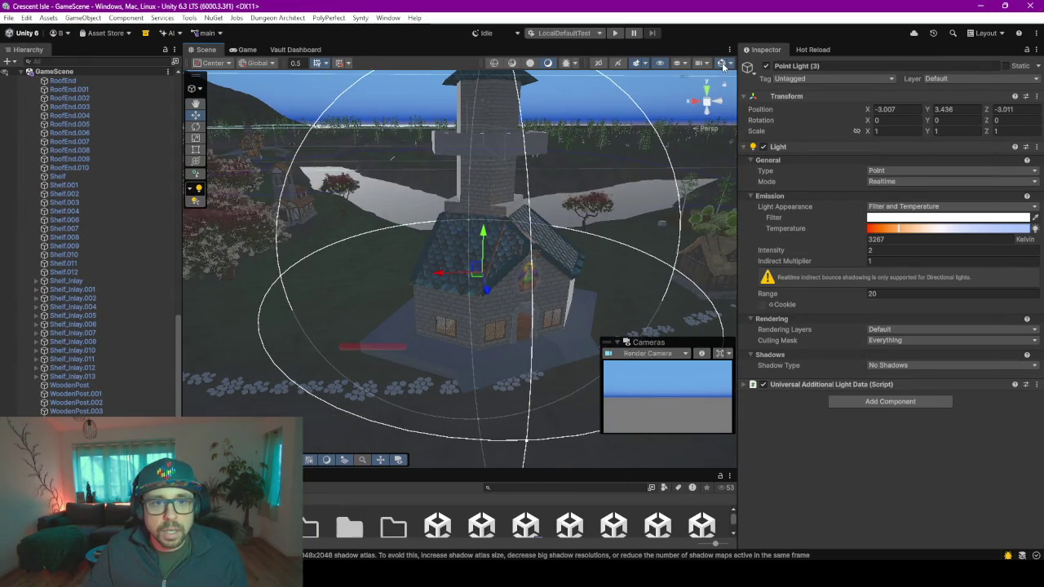
mouse_move(591, 214)
alt+mouse_down()
mouse_move(534, 251)
mouse_move(527, 195)
alt+mouse_up()
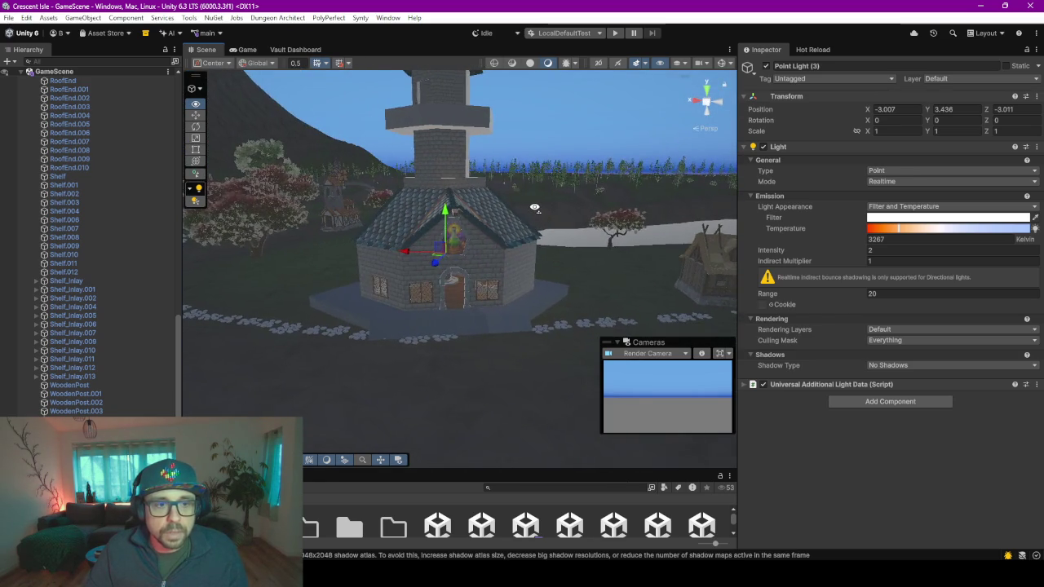
scroll(526, 191, up, 3)
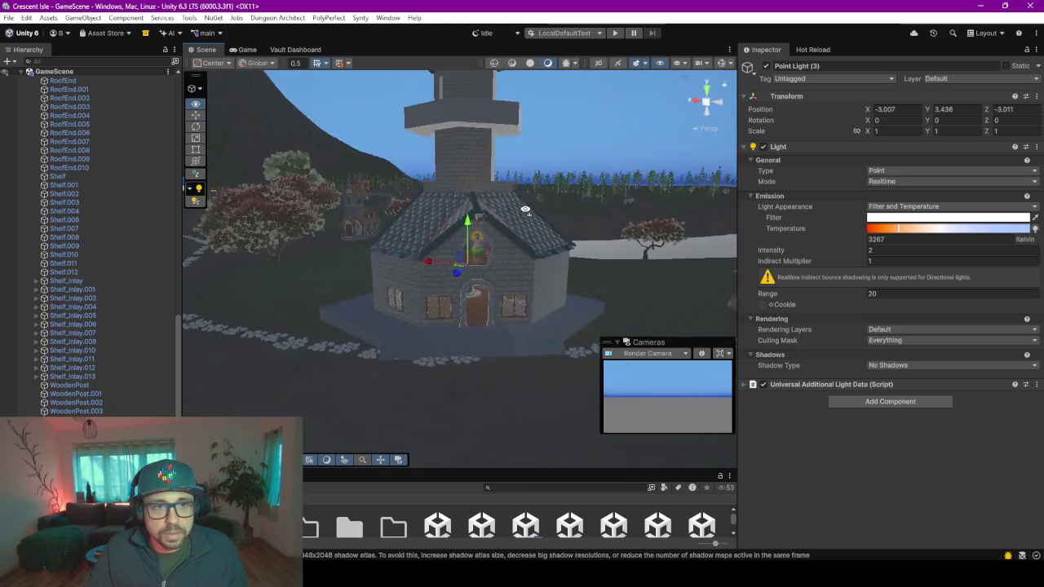
scroll(518, 183, up, 3)
scroll(509, 173, up, 3)
scroll(499, 162, up, 2)
mouse_move(497, 159)
right_down()
mouse_move(520, 162)
mouse_move(473, 158)
mouse_move(647, 212)
mouse_move(539, 215)
mouse_move(559, 210)
mouse_move(500, 166)
right_up()
Step: Select the _HouseDagrunArmmar_Tower_F1.002 beam inside the tower and delete it
click(477, 145)
scroll(476, 145, down, 5)
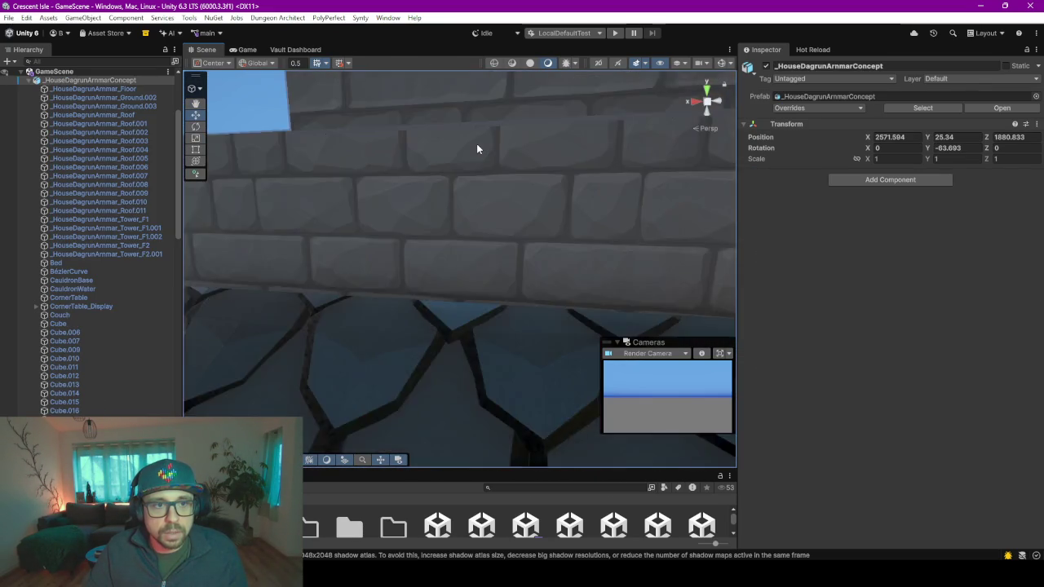
scroll(476, 144, down, 5)
right_drag(469, 222, 473, 224)
scroll(473, 229, up, 3)
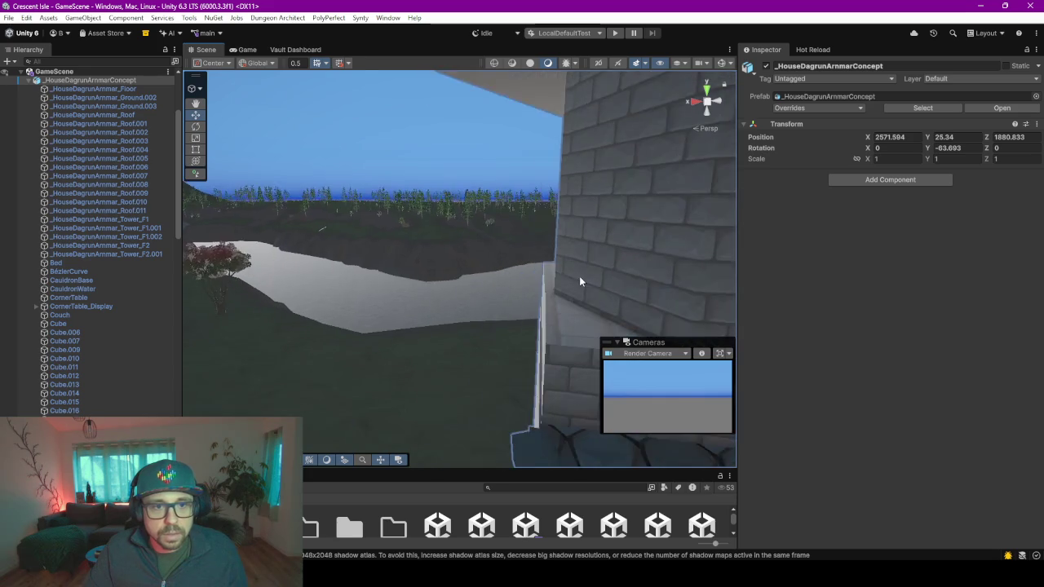
scroll(579, 279, up, 3)
scroll(496, 221, up, 3)
scroll(503, 233, up, 2)
scroll(501, 202, down, 3)
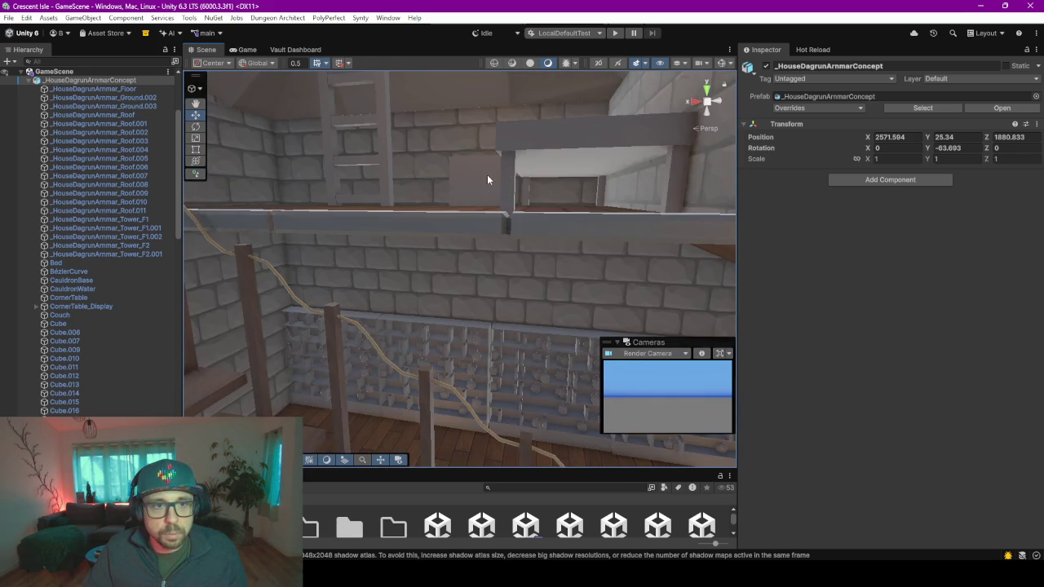
click(450, 101)
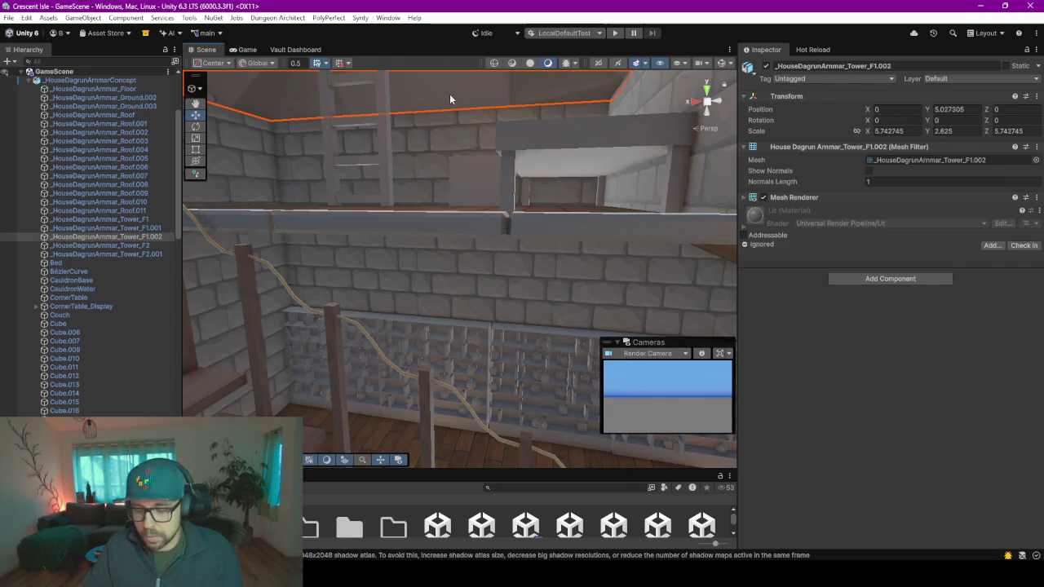
key(Delete)
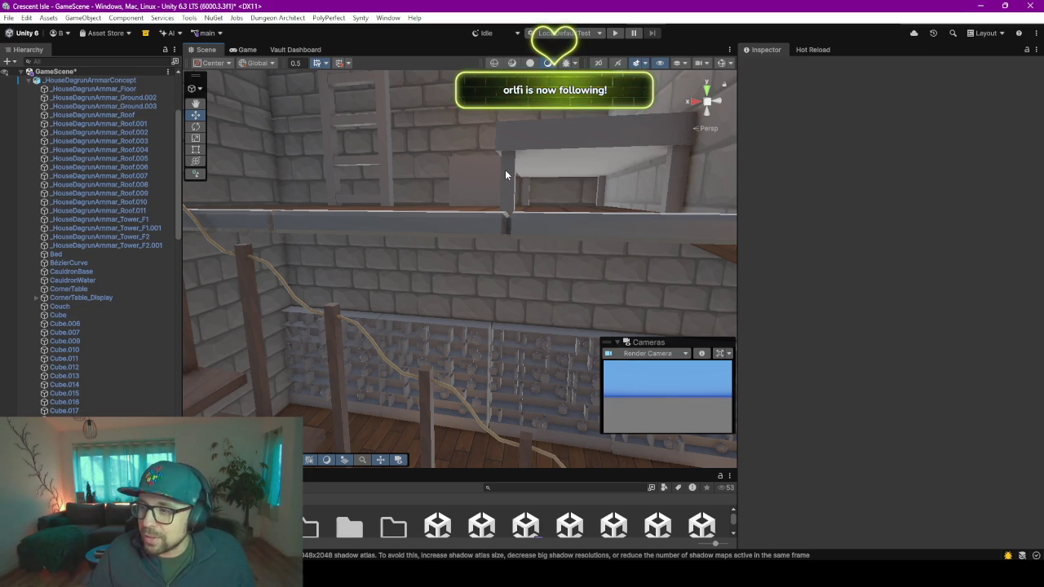
alt+drag(628, 221, 580, 213)
right_drag(580, 213, 585, 265)
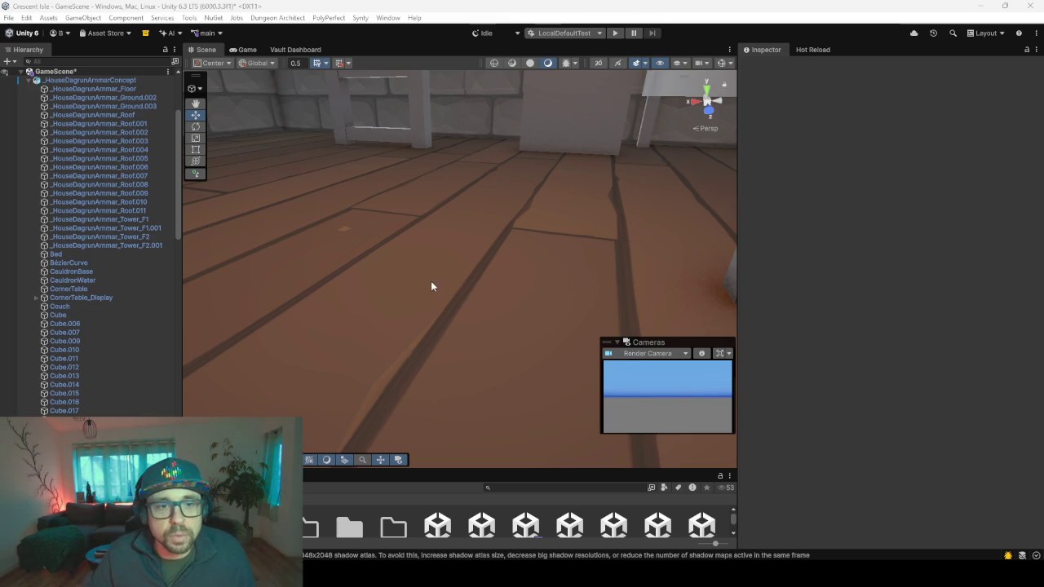
mouse_move(473, 285)
right_down()
mouse_move(384, 217)
mouse_move(407, 212)
mouse_move(596, 261)
mouse_move(729, 245)
mouse_move(721, 249)
right_up()
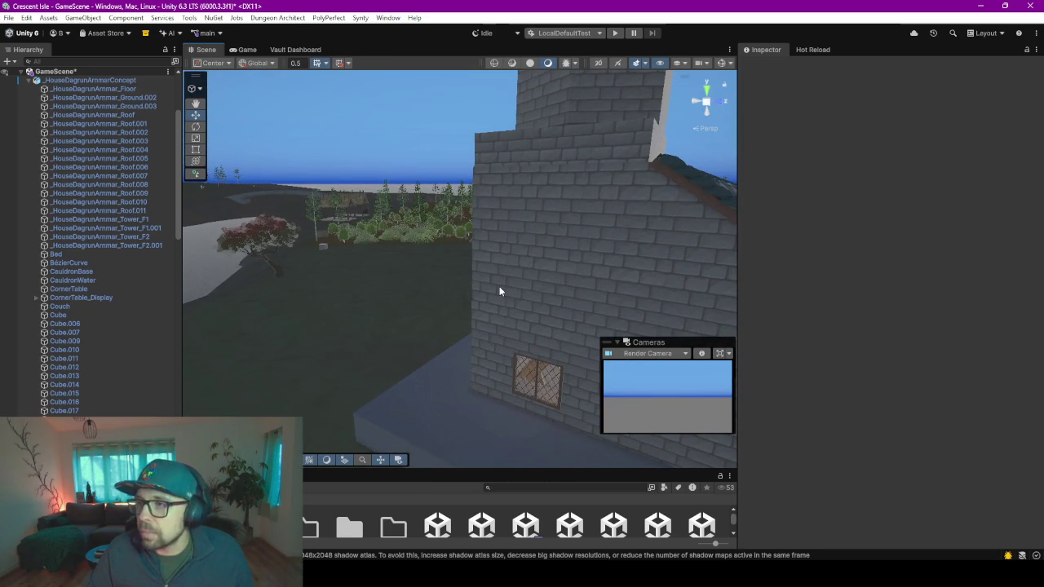
mouse_move(523, 294)
right_down()
mouse_move(480, 266)
mouse_move(487, 272)
right_up()
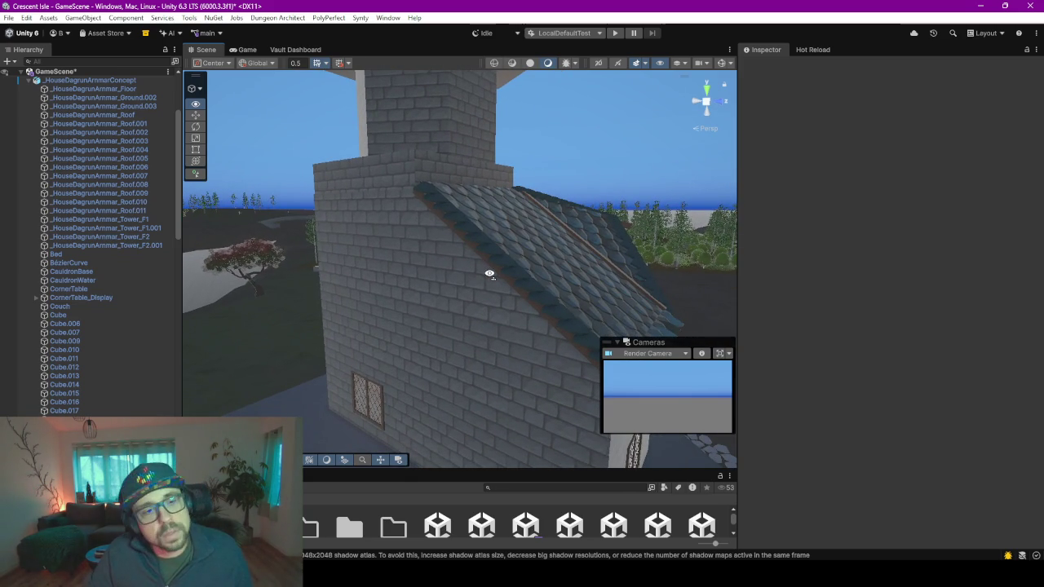
right_drag(489, 274, 489, 278)
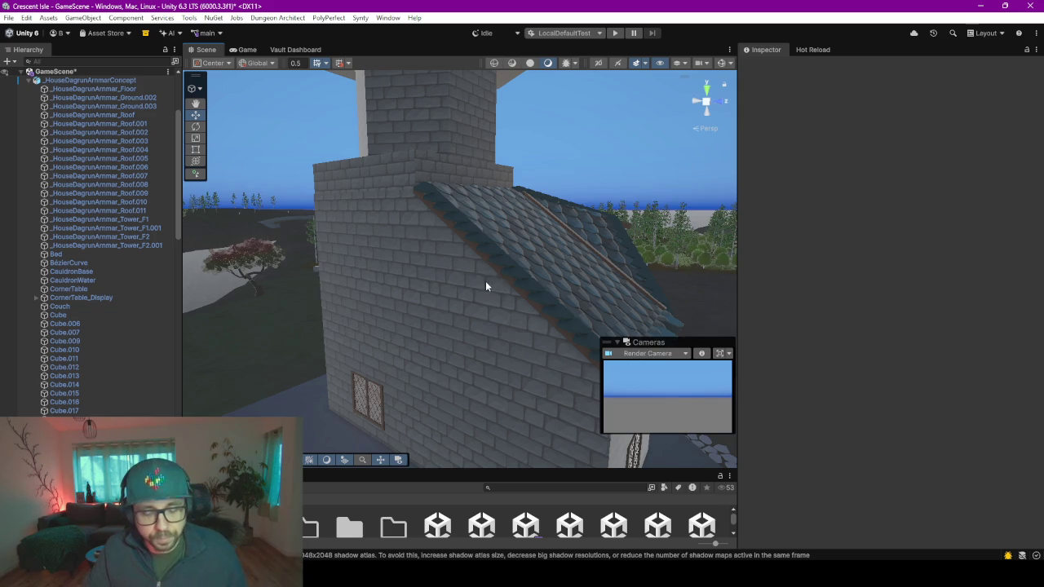
mouse_move(486, 281)
right_down()
mouse_move(382, 276)
mouse_move(389, 309)
right_up()
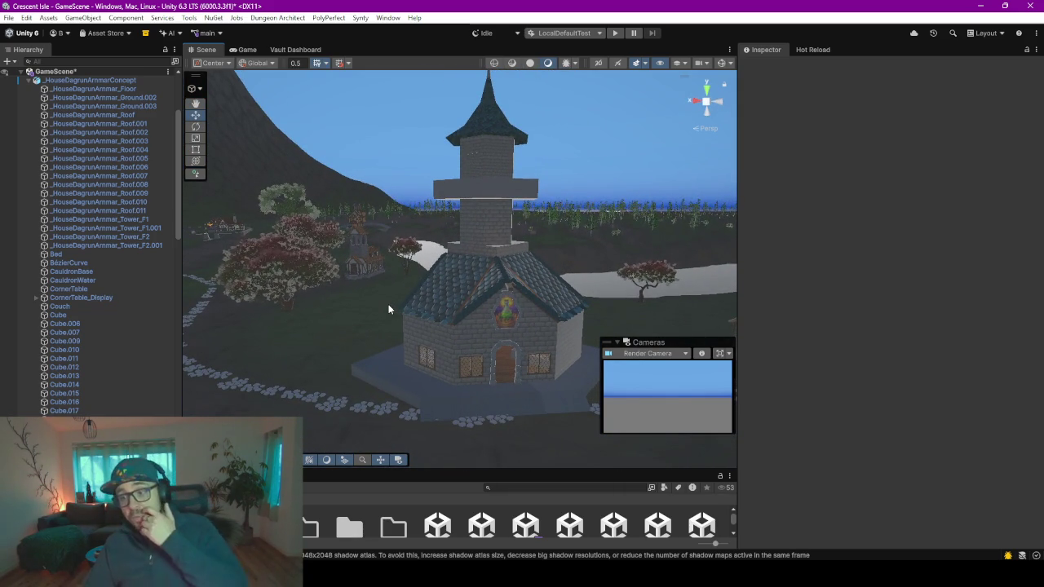